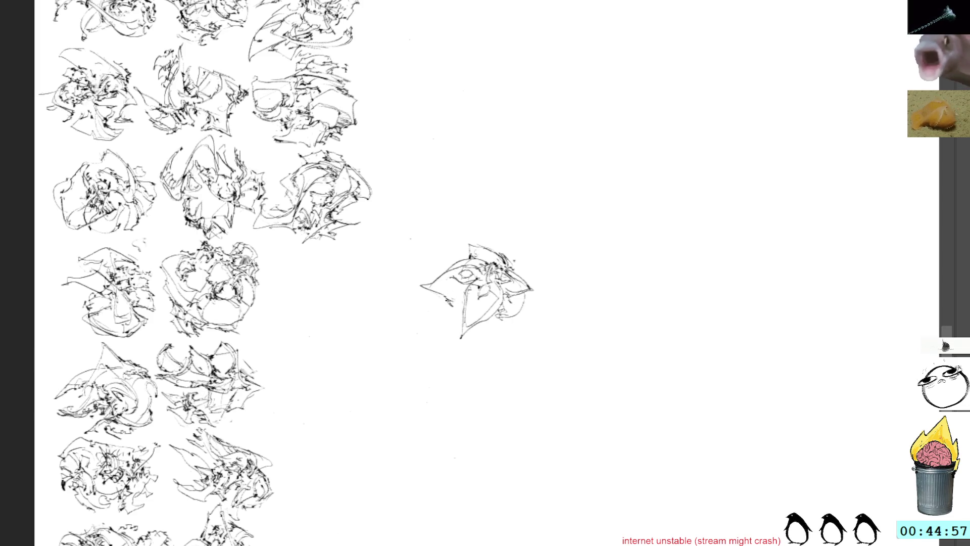
# Step: Add short hatching strokes to the left side of the central beaked creature sketch, then select it
pyautogui.moveTo(450, 301); pyautogui.dragTo(462, 311)
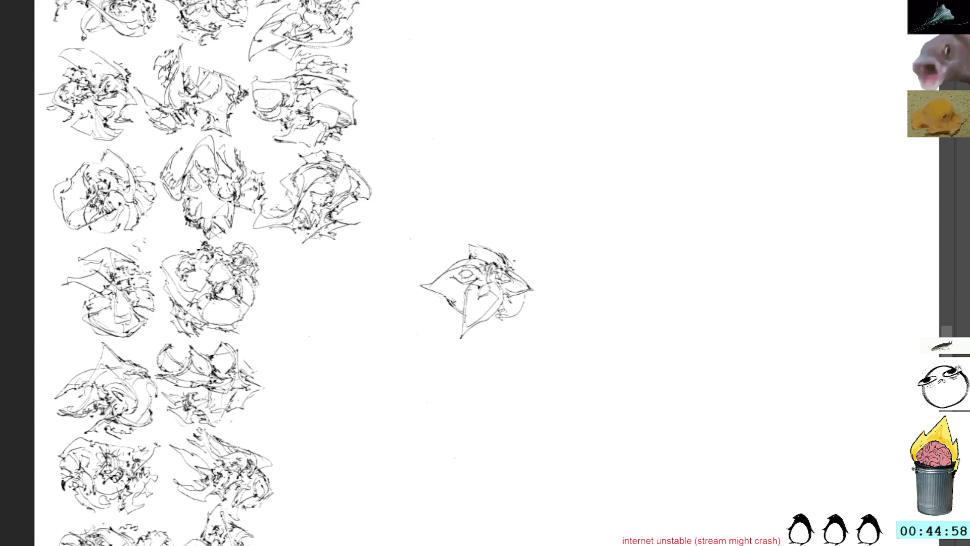
pyautogui.moveTo(430, 292); pyautogui.dragTo(465, 301)
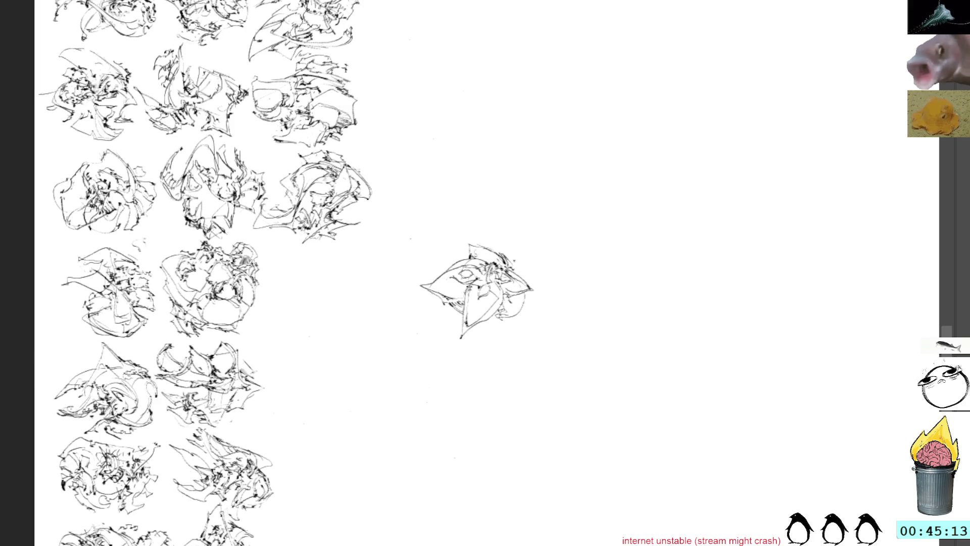
pyautogui.click(474, 302)
# Step: Move the beaked sketch into the empty third slot of its grid row and tilt it slightly
pyautogui.scroll(-2, 508, 255)
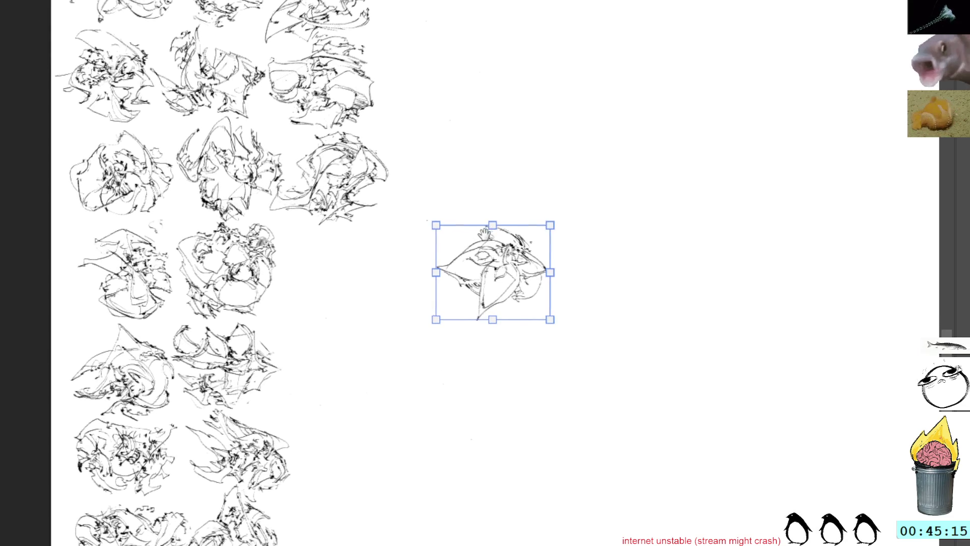
pyautogui.moveTo(499, 276)
pyautogui.mouseDown()
pyautogui.moveTo(501, 317)
pyautogui.moveTo(382, 295)
pyautogui.mouseUp()
pyautogui.moveTo(446, 235); pyautogui.dragTo(522, 247)
pyautogui.moveTo(482, 297)
pyautogui.mouseDown()
pyautogui.moveTo(432, 267)
pyautogui.moveTo(444, 272)
pyautogui.mouseUp()
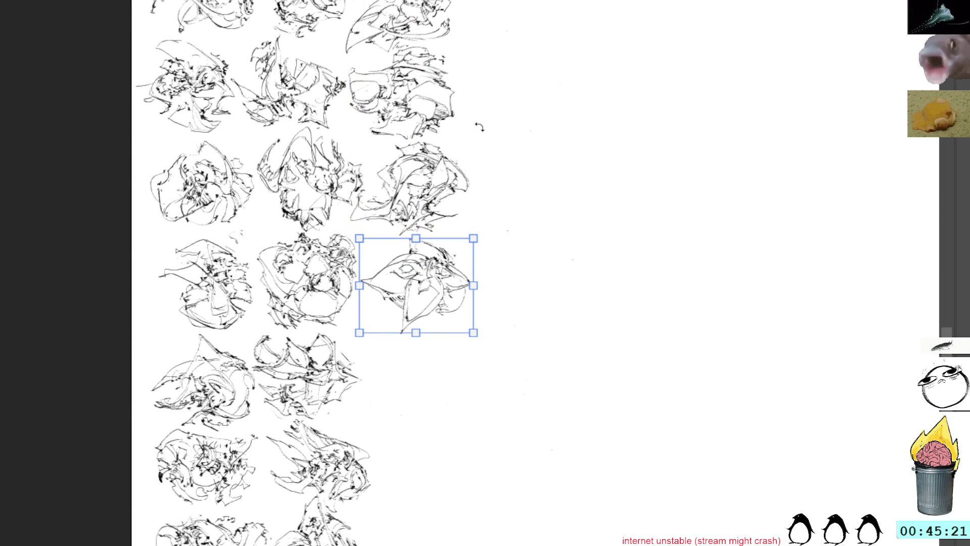
pyautogui.moveTo(457, 151); pyautogui.dragTo(460, 157)
pyautogui.press('Return')
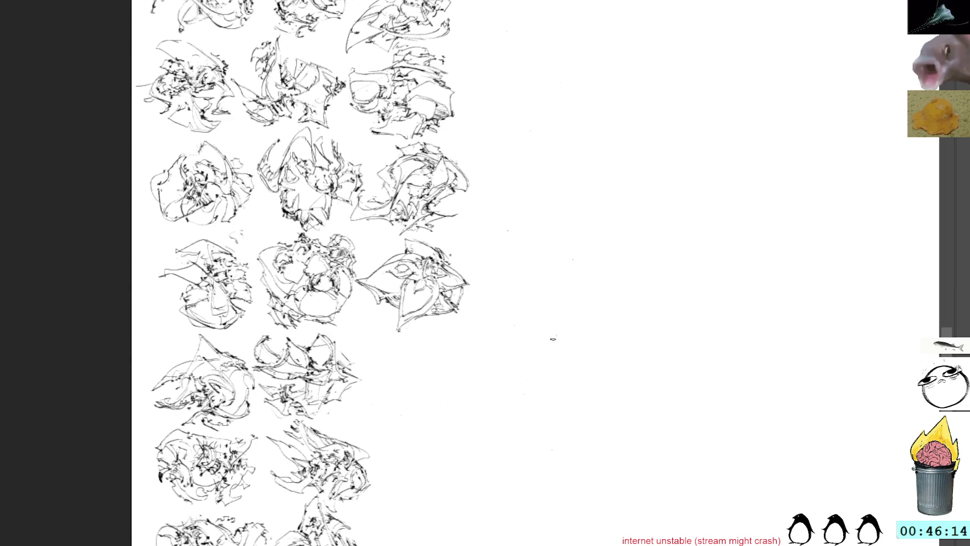
pyautogui.moveTo(552, 349)
pyautogui.mouseDown()
pyautogui.moveTo(478, 258)
pyautogui.moveTo(469, 293)
pyautogui.mouseUp()
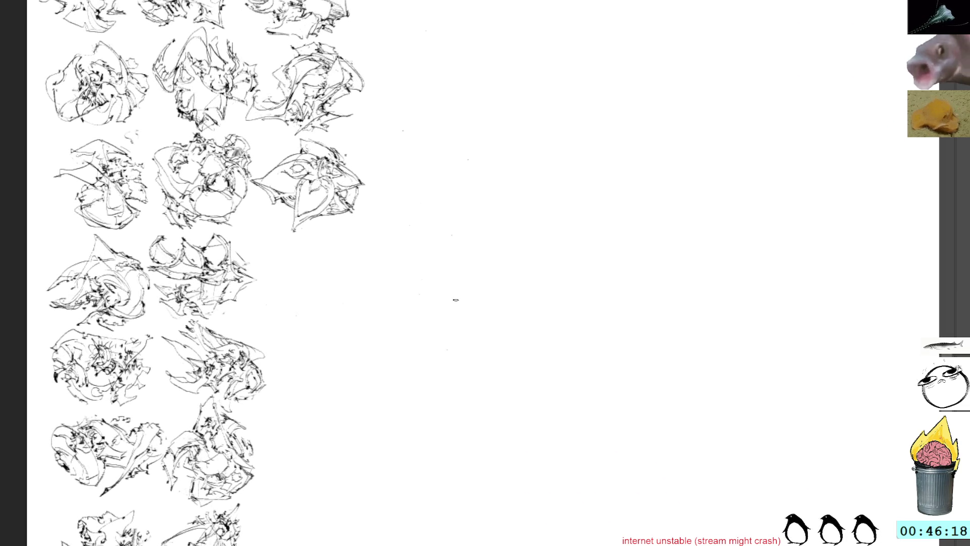
# Step: Start a small creature sketch right of the grid with a V shape and upper-right curves
pyautogui.moveTo(467, 276)
pyautogui.mouseDown()
pyautogui.moveTo(499, 265)
pyautogui.moveTo(472, 278)
pyautogui.moveTo(452, 317)
pyautogui.moveTo(501, 335)
pyautogui.moveTo(518, 292)
pyautogui.moveTo(504, 318)
pyautogui.mouseUp()
pyautogui.moveTo(485, 283)
pyautogui.mouseDown()
pyautogui.moveTo(493, 292)
pyautogui.moveTo(490, 275)
pyautogui.moveTo(486, 291)
pyautogui.moveTo(500, 283)
pyautogui.moveTo(497, 296)
pyautogui.moveTo(510, 293)
pyautogui.mouseUp()
pyautogui.moveTo(492, 284)
pyautogui.mouseDown()
pyautogui.moveTo(502, 287)
pyautogui.moveTo(498, 304)
pyautogui.moveTo(516, 278)
pyautogui.moveTo(503, 273)
pyautogui.mouseUp()
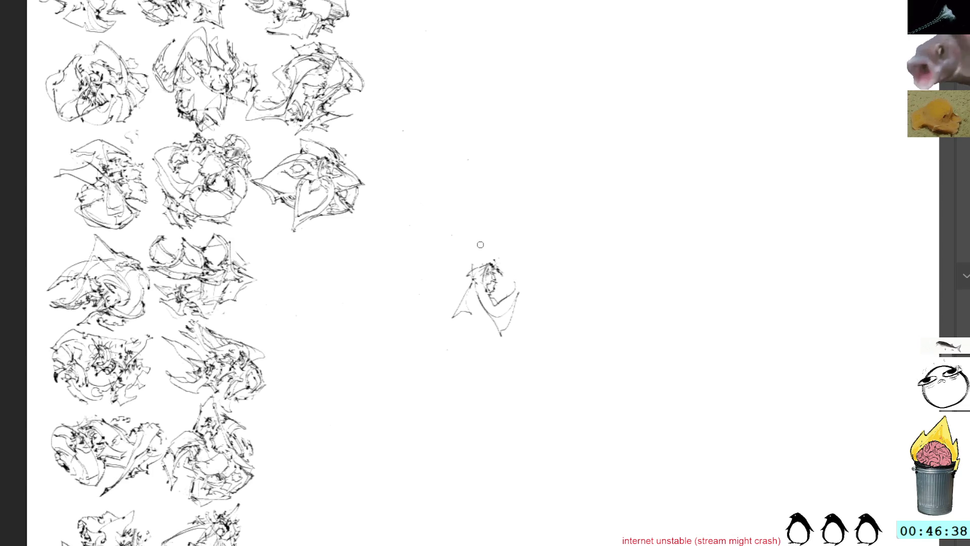
pyautogui.moveTo(491, 259)
pyautogui.mouseDown()
pyautogui.moveTo(515, 280)
pyautogui.moveTo(499, 267)
pyautogui.mouseUp()
pyautogui.moveTo(501, 267); pyautogui.dragTo(507, 260)
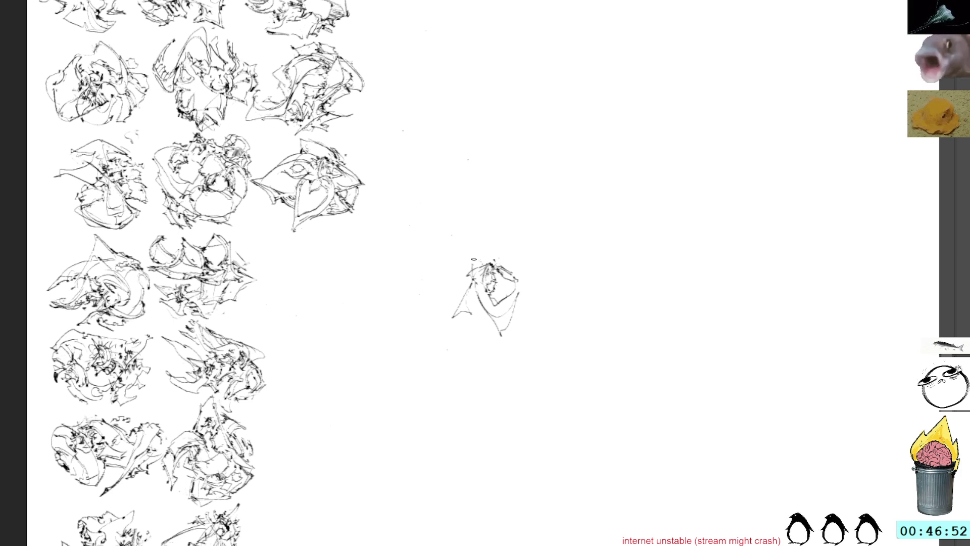
# Step: Fill the gaps and reinforce the top right, left edge and middle of the new sketch
pyautogui.moveTo(470, 271)
pyautogui.mouseDown()
pyautogui.moveTo(457, 283)
pyautogui.moveTo(457, 260)
pyautogui.moveTo(466, 255)
pyautogui.moveTo(458, 290)
pyautogui.moveTo(478, 252)
pyautogui.moveTo(499, 245)
pyautogui.moveTo(501, 258)
pyautogui.mouseUp()
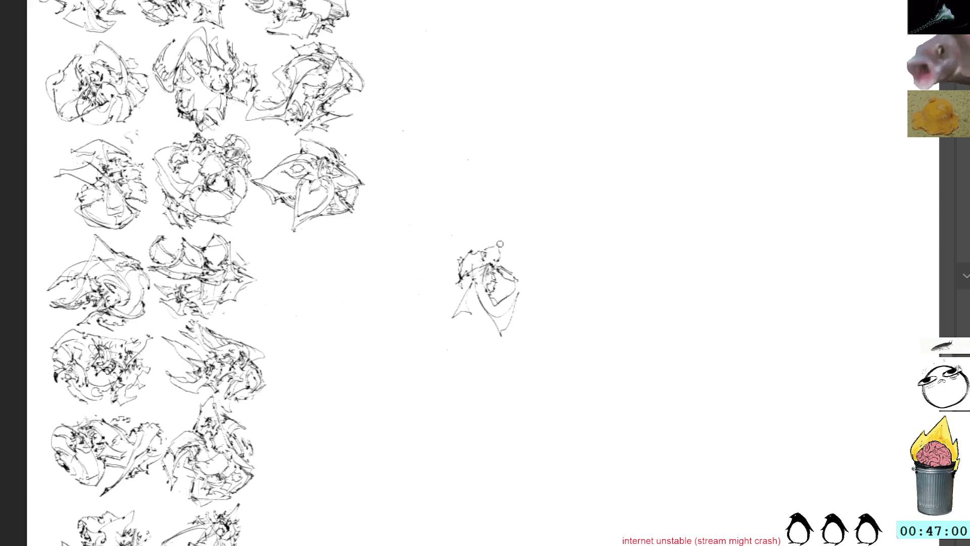
pyautogui.moveTo(486, 250)
pyautogui.mouseDown()
pyautogui.moveTo(498, 242)
pyautogui.moveTo(499, 260)
pyautogui.moveTo(509, 251)
pyautogui.moveTo(501, 268)
pyautogui.moveTo(520, 275)
pyautogui.mouseUp()
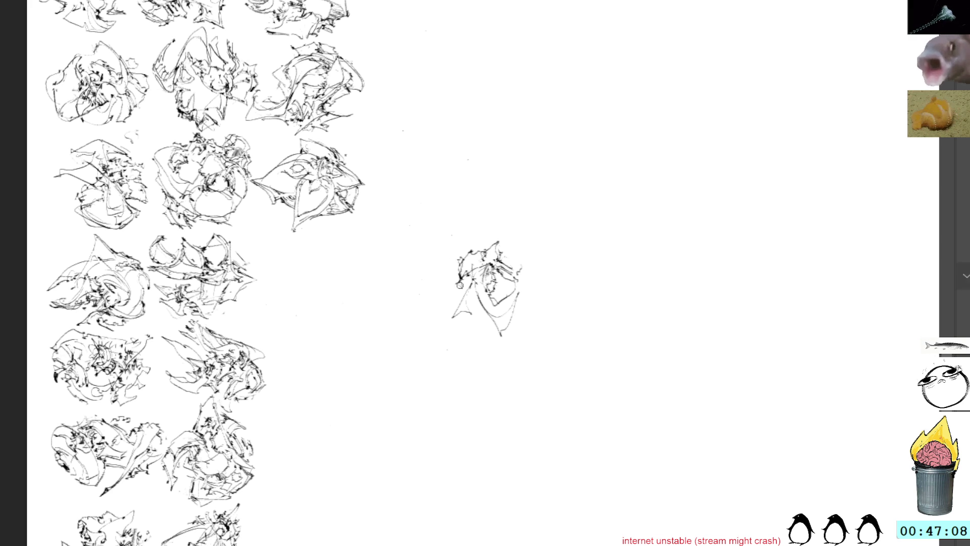
pyautogui.moveTo(456, 288)
pyautogui.mouseDown()
pyautogui.moveTo(481, 275)
pyautogui.moveTo(448, 297)
pyautogui.moveTo(443, 317)
pyautogui.mouseUp()
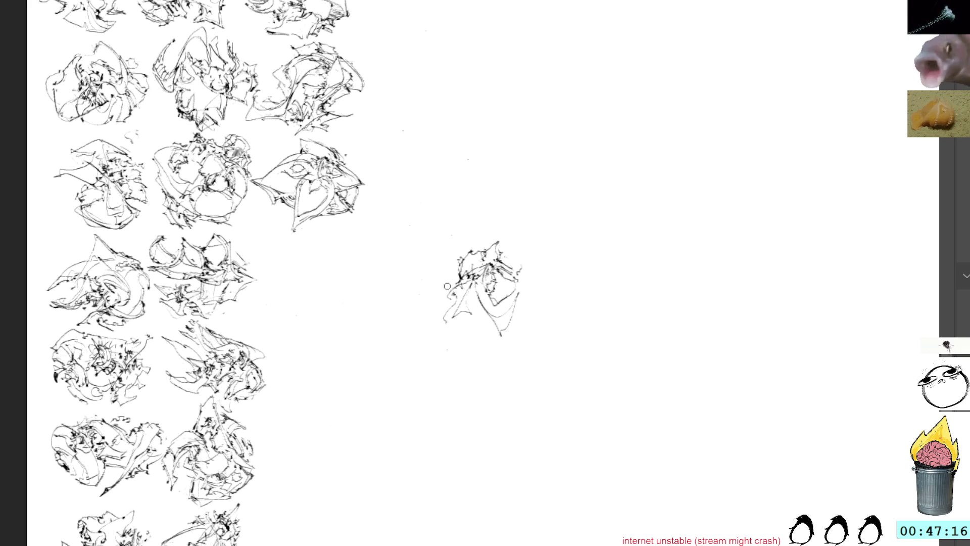
pyautogui.moveTo(457, 282); pyautogui.dragTo(453, 289)
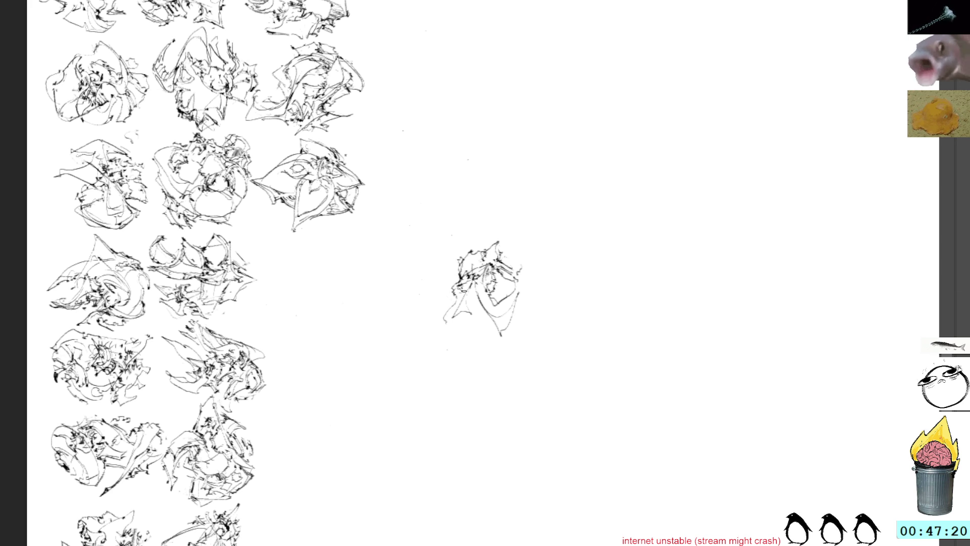
pyautogui.moveTo(475, 285); pyautogui.dragTo(472, 308)
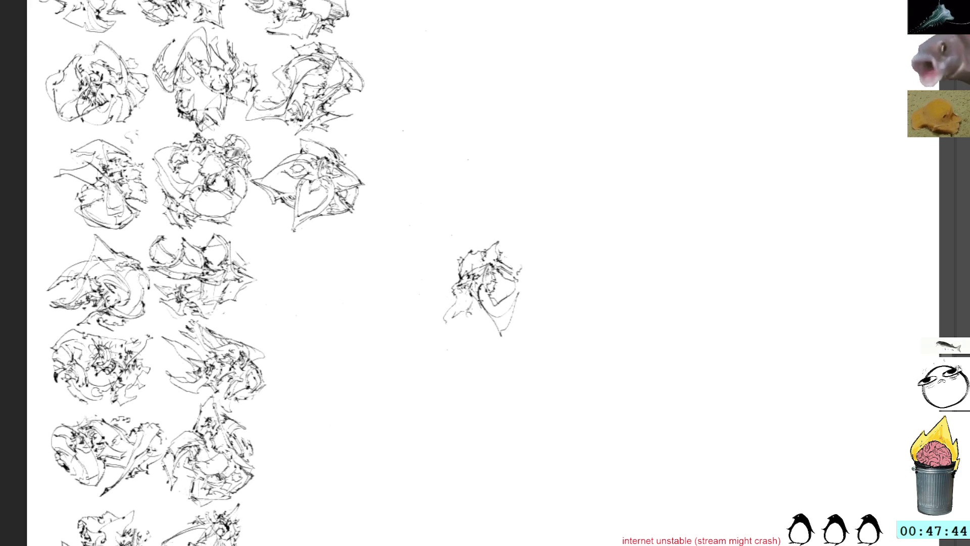
# Step: Add denser strokes and dark marks to the new sketch's lower part and chin, then select it
pyautogui.moveTo(475, 306); pyautogui.dragTo(493, 326)
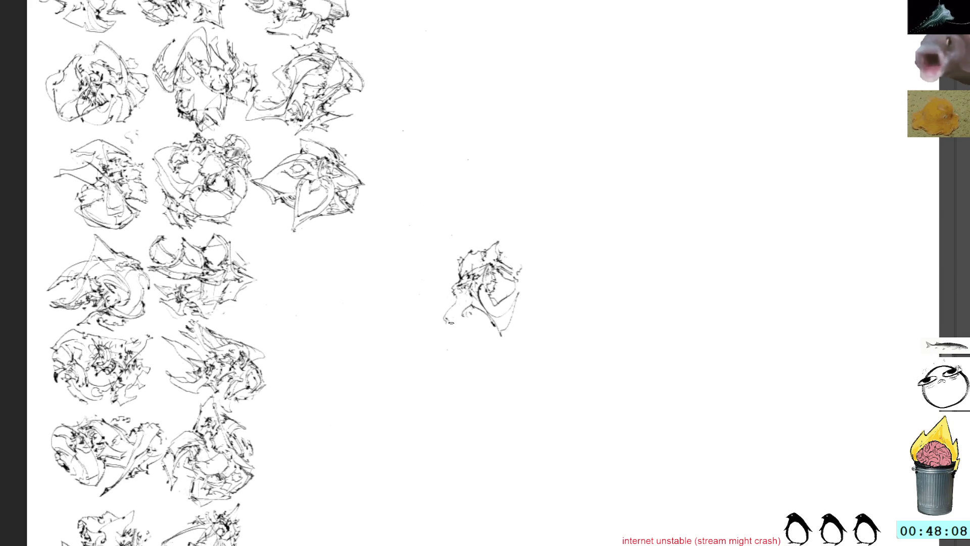
pyautogui.moveTo(464, 315)
pyautogui.mouseDown()
pyautogui.moveTo(448, 328)
pyautogui.moveTo(458, 331)
pyautogui.moveTo(472, 308)
pyautogui.moveTo(457, 337)
pyautogui.moveTo(490, 339)
pyautogui.moveTo(467, 332)
pyautogui.moveTo(487, 338)
pyautogui.moveTo(475, 323)
pyautogui.moveTo(485, 327)
pyautogui.moveTo(483, 315)
pyautogui.mouseUp()
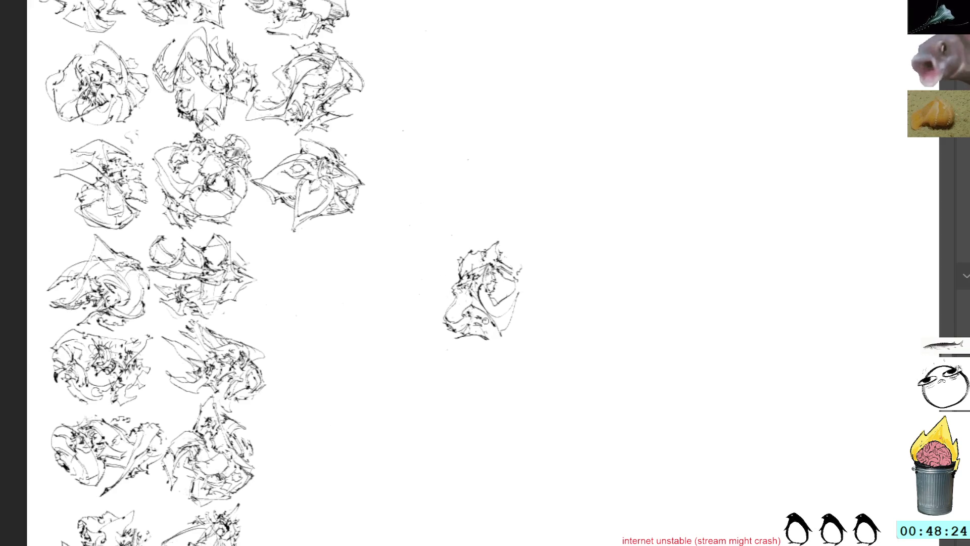
pyautogui.moveTo(502, 320); pyautogui.dragTo(492, 326)
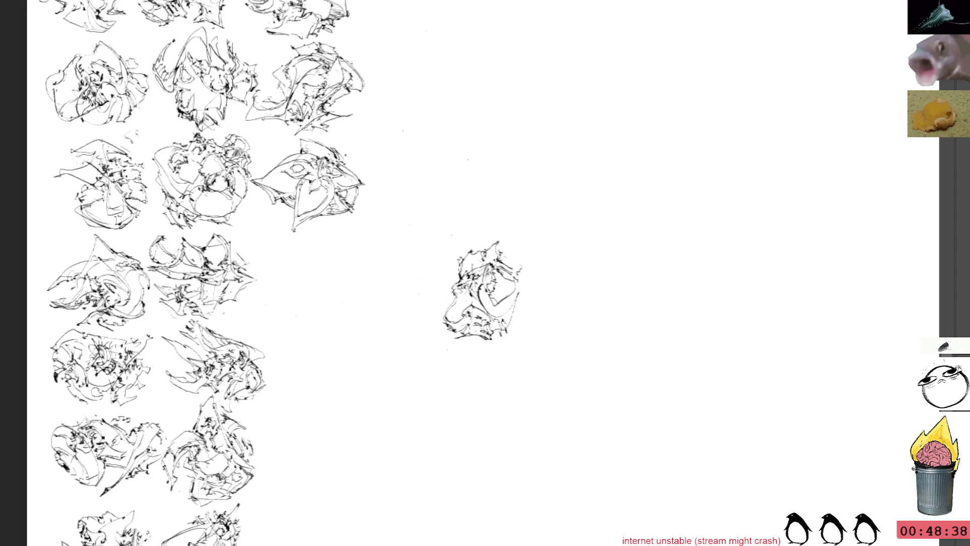
pyautogui.click(482, 331)
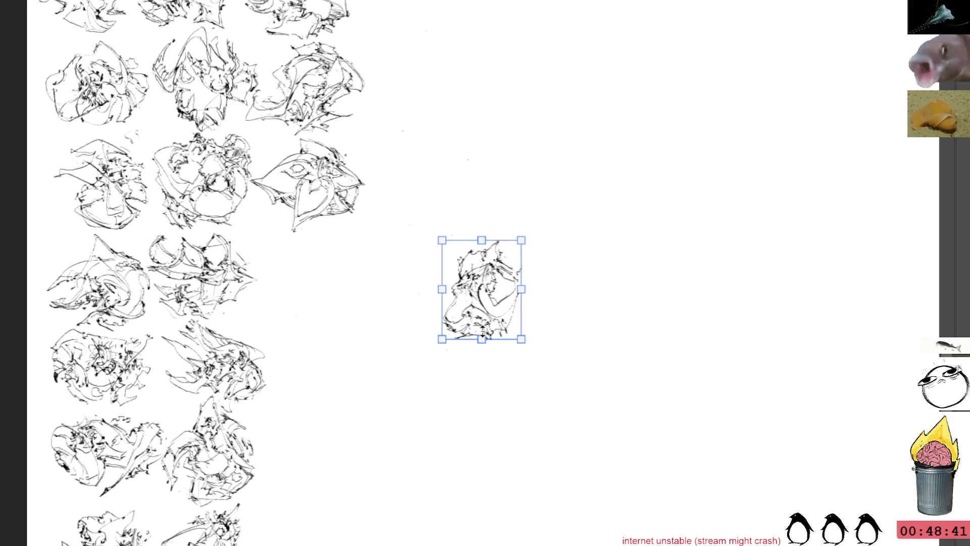
# Step: Place the new sketch in the third column slot below the beaked creature and add strokes to its right edge
pyautogui.moveTo(487, 288)
pyautogui.mouseDown()
pyautogui.moveTo(312, 290)
pyautogui.moveTo(308, 279)
pyautogui.mouseUp()
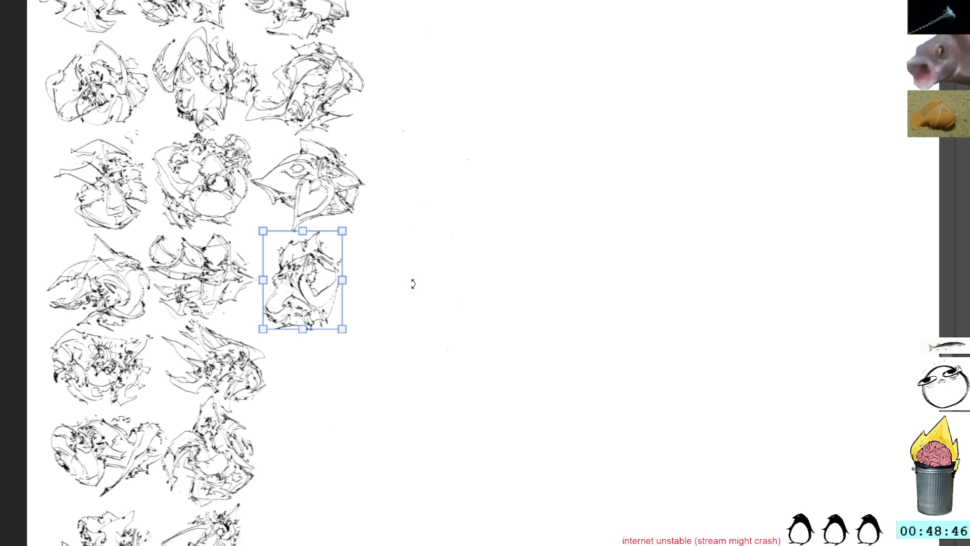
pyautogui.moveTo(436, 253); pyautogui.dragTo(477, 262)
pyautogui.moveTo(366, 289); pyautogui.dragTo(353, 291)
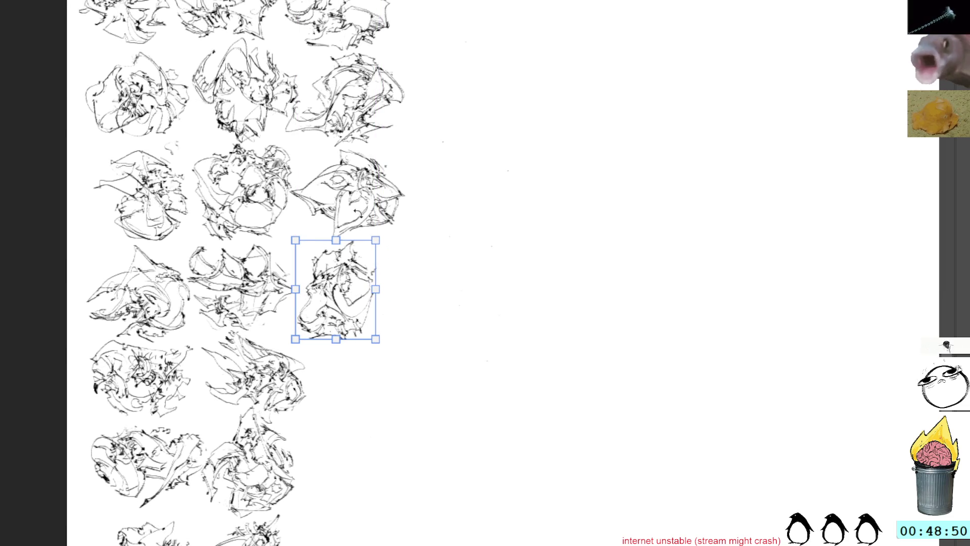
pyautogui.press('Escape')
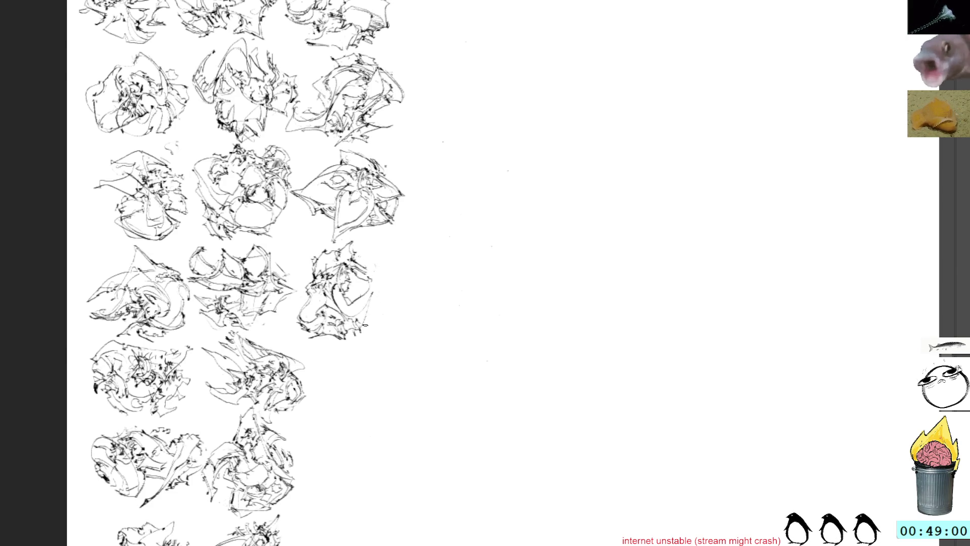
pyautogui.moveTo(370, 323)
pyautogui.mouseDown()
pyautogui.moveTo(383, 294)
pyautogui.moveTo(379, 259)
pyautogui.moveTo(383, 281)
pyautogui.moveTo(370, 257)
pyautogui.moveTo(389, 292)
pyautogui.moveTo(380, 303)
pyautogui.moveTo(379, 285)
pyautogui.mouseUp()
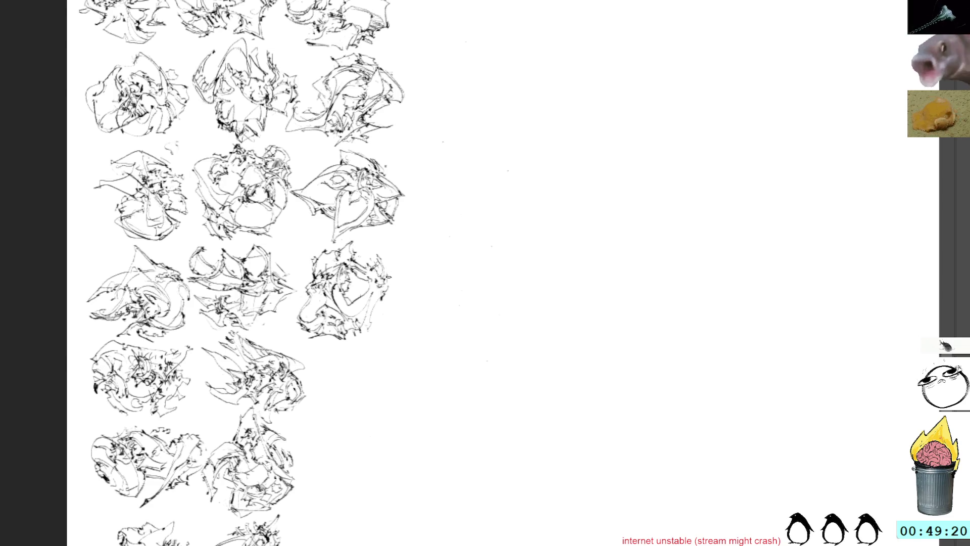
# Step: Add small ink marks beside the grid sketches, then redo to bring back the small figure sketch
pyautogui.moveTo(371, 286); pyautogui.dragTo(380, 293)
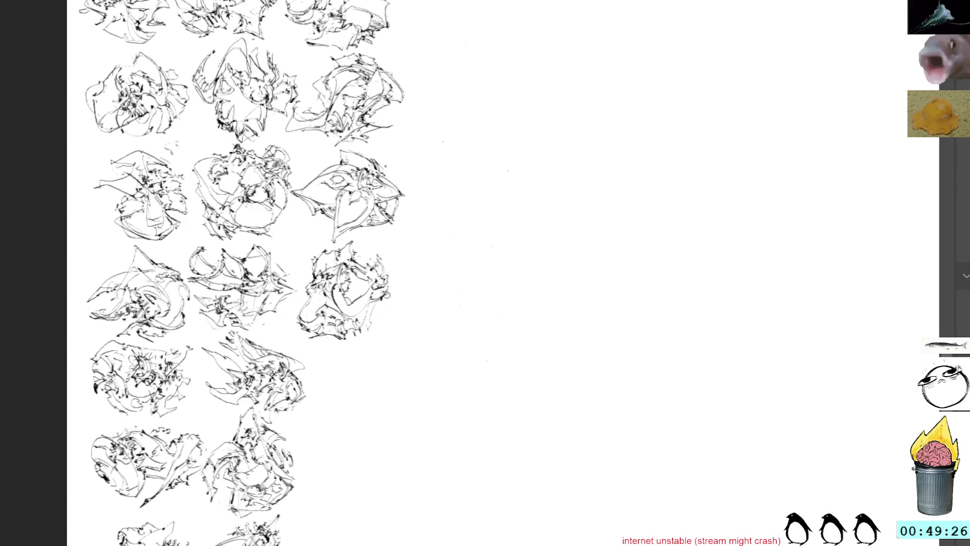
pyautogui.moveTo(387, 294); pyautogui.dragTo(390, 286)
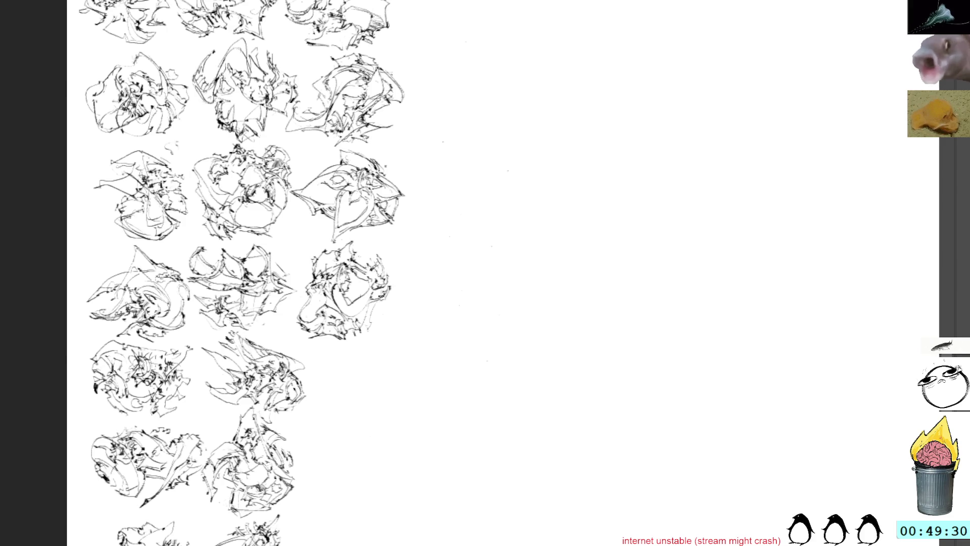
pyautogui.moveTo(445, 336)
pyautogui.mouseDown()
pyautogui.moveTo(409, 288)
pyautogui.moveTo(394, 312)
pyautogui.mouseUp()
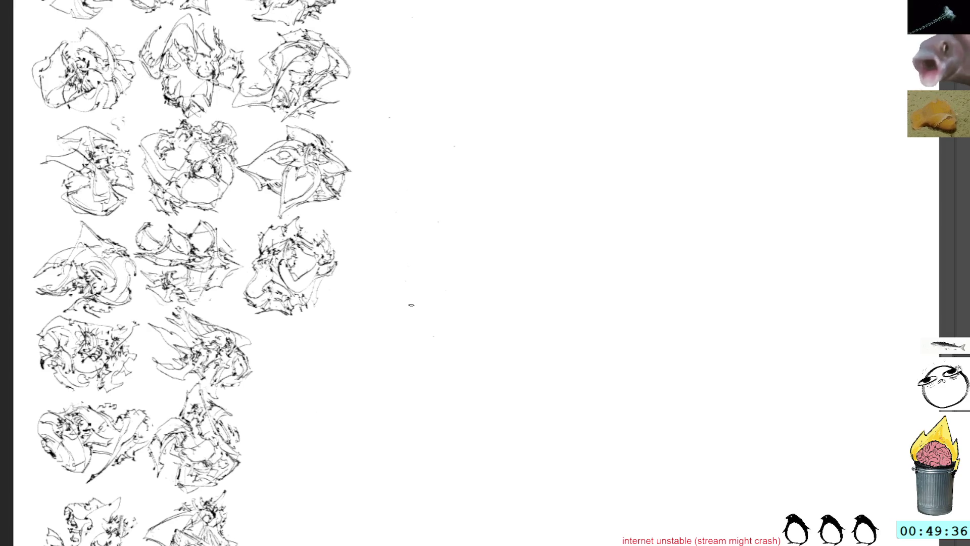
pyautogui.hotkey('ctrl', 'shift', 'z')
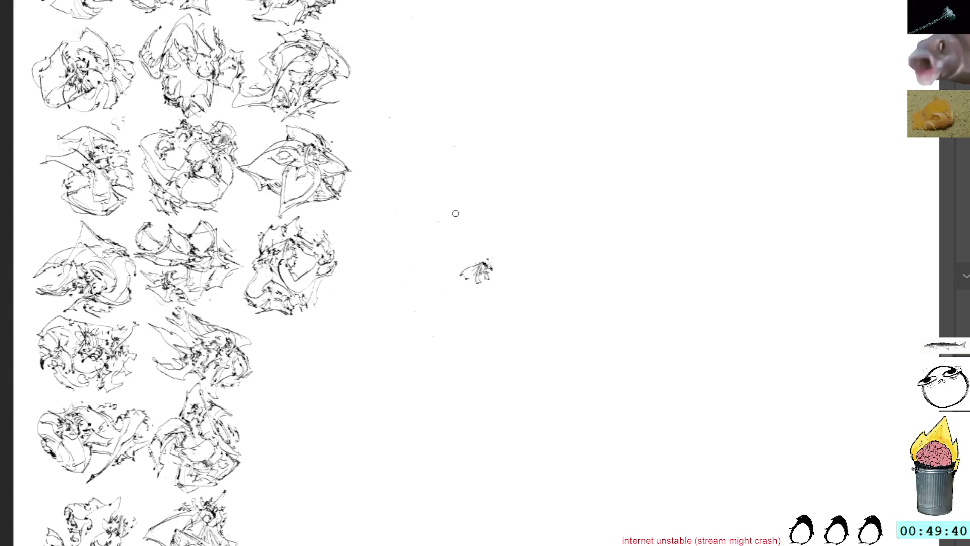
# Step: Undo the trial limb strokes and rotate the small sketch slightly counter-clockwise
pyautogui.moveTo(461, 263)
pyautogui.mouseDown()
pyautogui.moveTo(468, 277)
pyautogui.moveTo(445, 303)
pyautogui.moveTo(488, 325)
pyautogui.moveTo(520, 263)
pyautogui.moveTo(524, 281)
pyautogui.mouseUp()
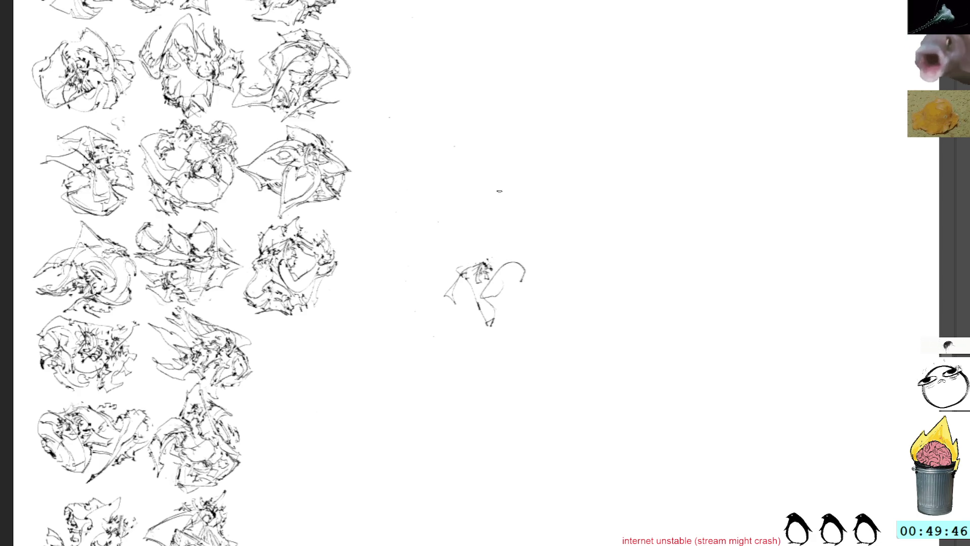
pyautogui.hotkey('ctrl', 'z')
pyautogui.hotkey('ctrl', 'z')
pyautogui.hotkey('ctrl', 'z')
pyautogui.hotkey('ctrl', 'z')
pyautogui.hotkey('ctrl', 'z')
pyautogui.hotkey('ctrl', 'z')
pyautogui.hotkey('ctrl', 't')
pyautogui.moveTo(412, 310); pyautogui.dragTo(429, 329)
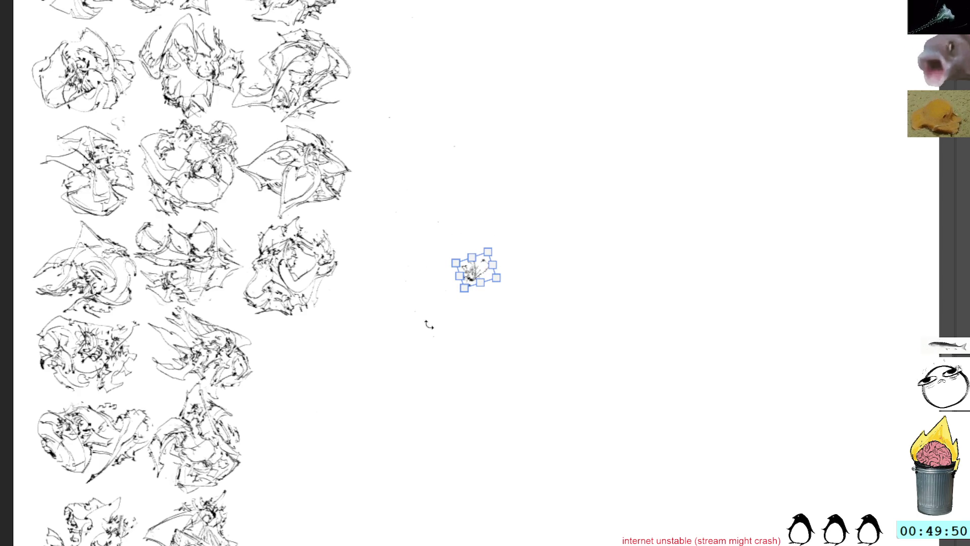
pyautogui.press('Return')
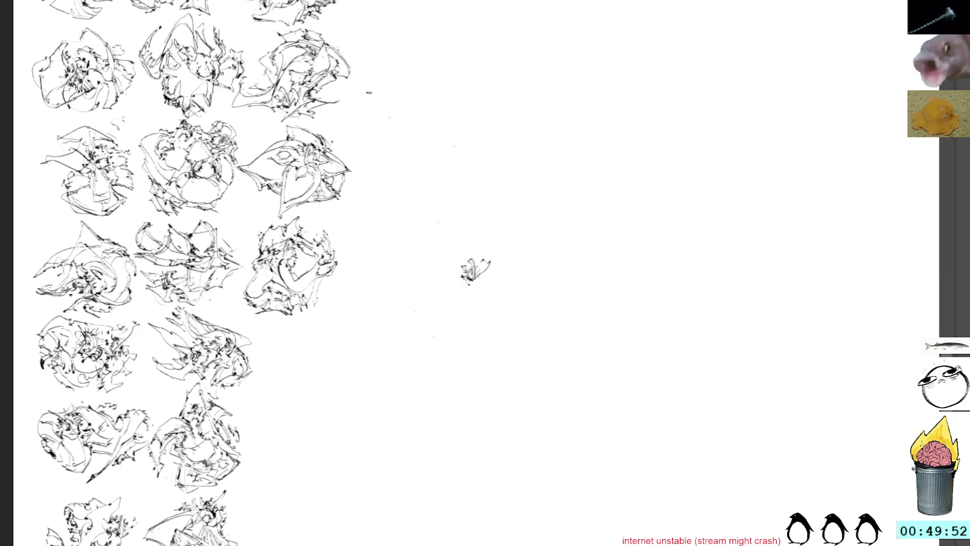
# Step: Draw a loose oval loop beneath the small sketch's head, redoing its curved stroke
pyautogui.moveTo(469, 278)
pyautogui.mouseDown()
pyautogui.moveTo(476, 307)
pyautogui.moveTo(515, 272)
pyautogui.moveTo(512, 300)
pyautogui.moveTo(463, 337)
pyautogui.moveTo(521, 298)
pyautogui.moveTo(480, 331)
pyautogui.moveTo(511, 319)
pyautogui.mouseUp()
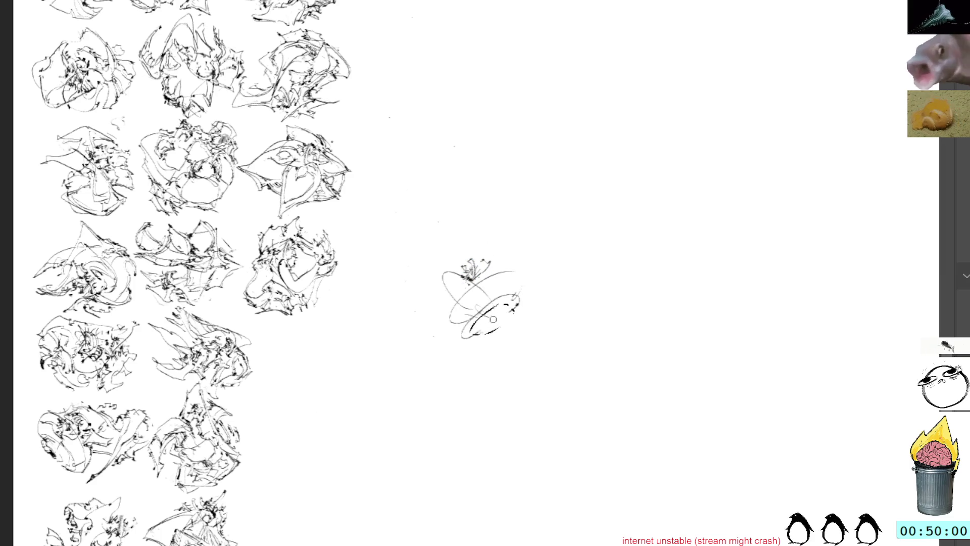
pyautogui.hotkey('ctrl', 'z')
pyautogui.hotkey('ctrl', 'z')
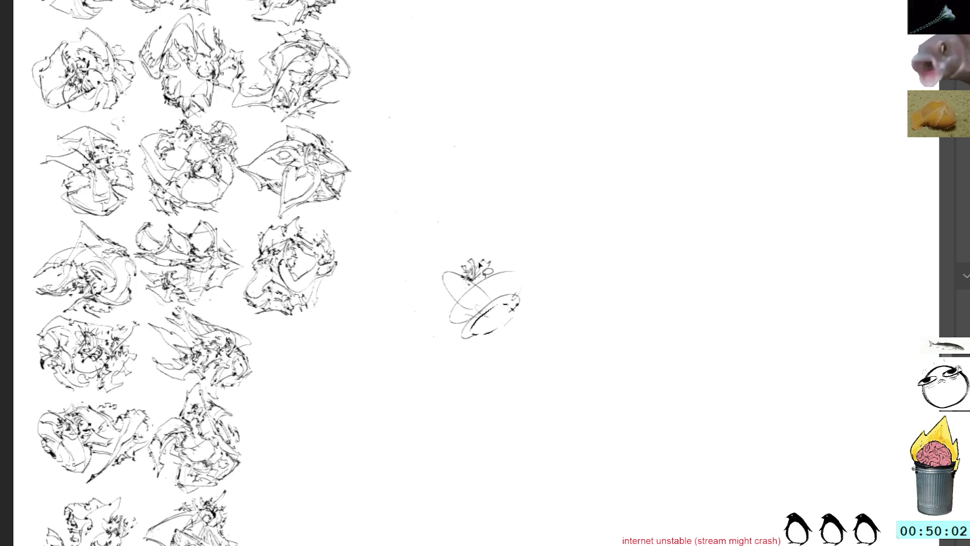
pyautogui.hotkey('ctrl', 'z')
pyautogui.hotkey('ctrl', 'z')
pyautogui.moveTo(466, 332); pyautogui.dragTo(508, 289)
# Step: Add another curved stroke along the lower loop of the new creature
pyautogui.moveTo(467, 330); pyautogui.dragTo(508, 288)
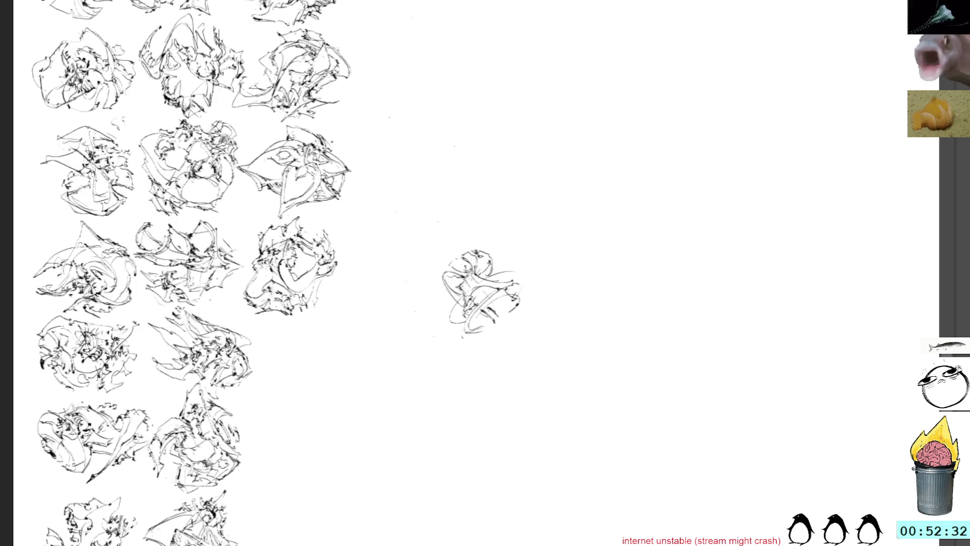
# Step: Darken the sketch's top, add a lower-left curve and diagonal cone hatching, then move it toward the grid
pyautogui.moveTo(479, 257); pyautogui.dragTo(478, 269)
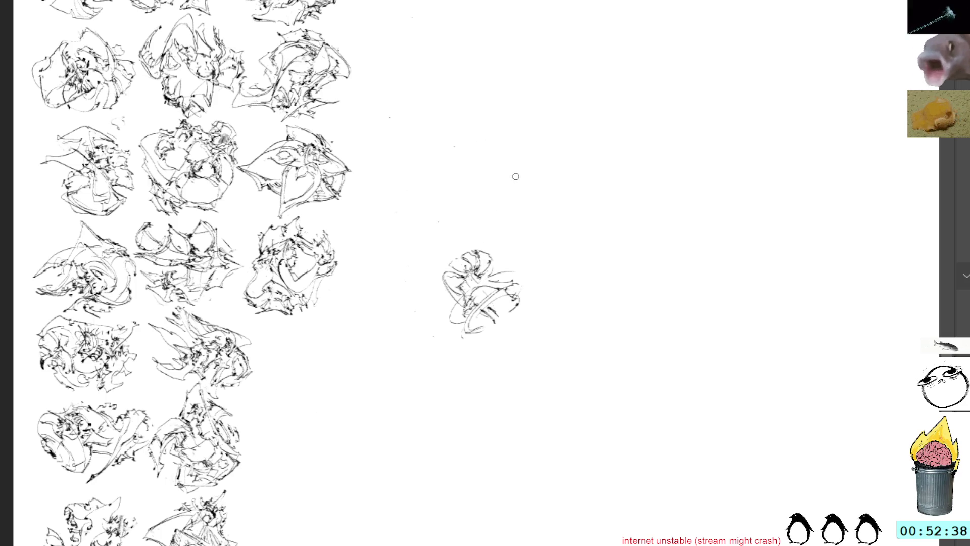
pyautogui.moveTo(488, 268)
pyautogui.mouseDown()
pyautogui.moveTo(505, 282)
pyautogui.moveTo(498, 270)
pyautogui.mouseUp()
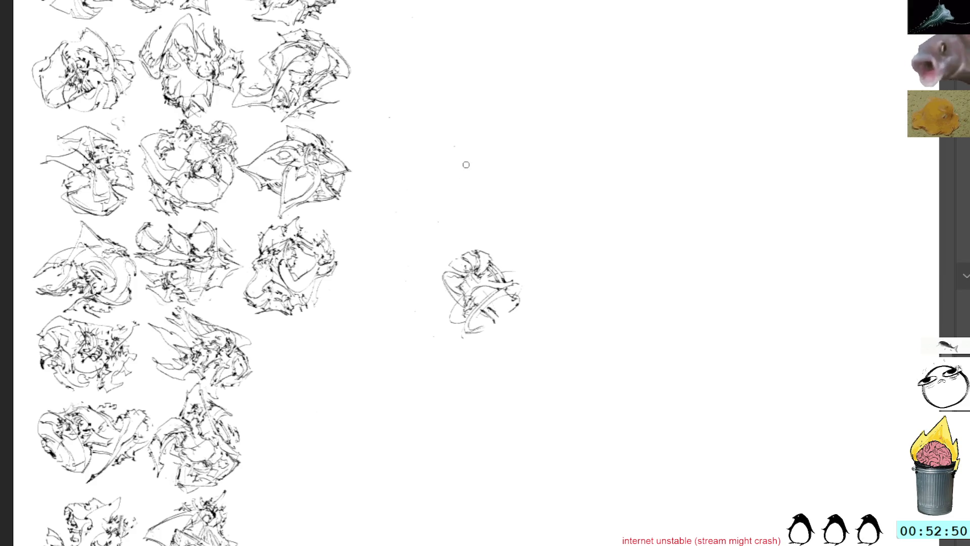
pyautogui.moveTo(447, 293)
pyautogui.mouseDown()
pyautogui.moveTo(439, 347)
pyautogui.moveTo(478, 334)
pyautogui.mouseUp()
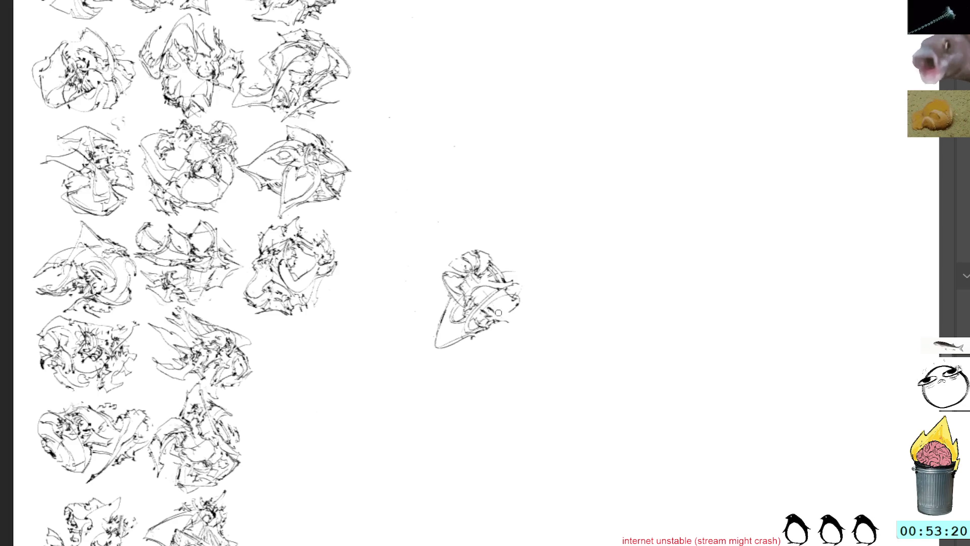
pyautogui.moveTo(490, 312); pyautogui.dragTo(521, 289)
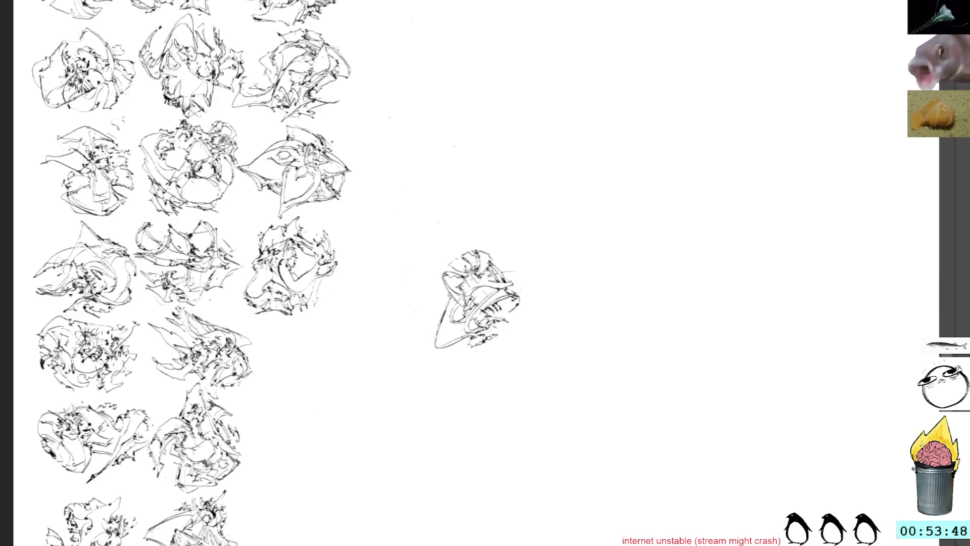
pyautogui.moveTo(355, 357); pyautogui.dragTo(334, 363)
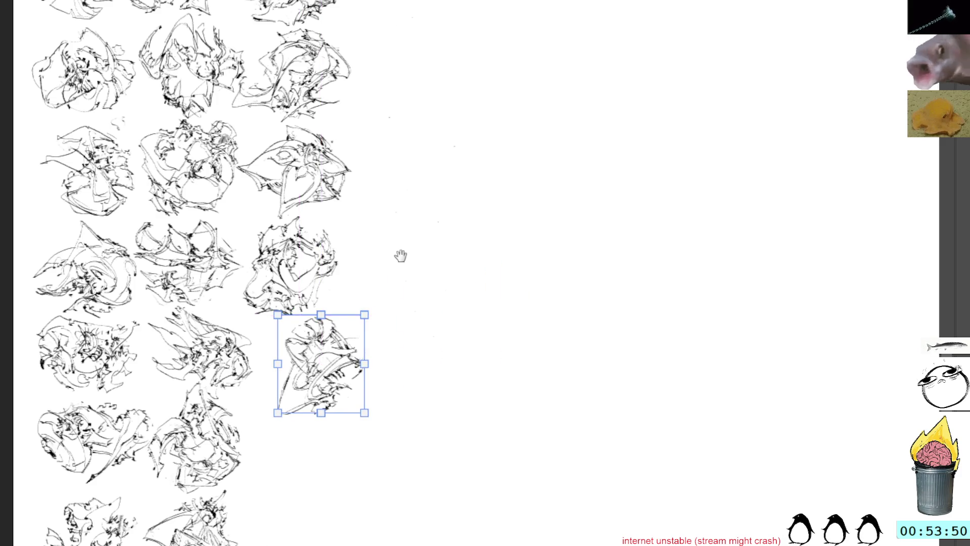
# Step: Set the new sketch at the bottom of the third column, rotated counter-clockwise into a tilted diamond
pyautogui.moveTo(394, 260); pyautogui.dragTo(524, 199)
pyautogui.moveTo(441, 324); pyautogui.dragTo(421, 498)
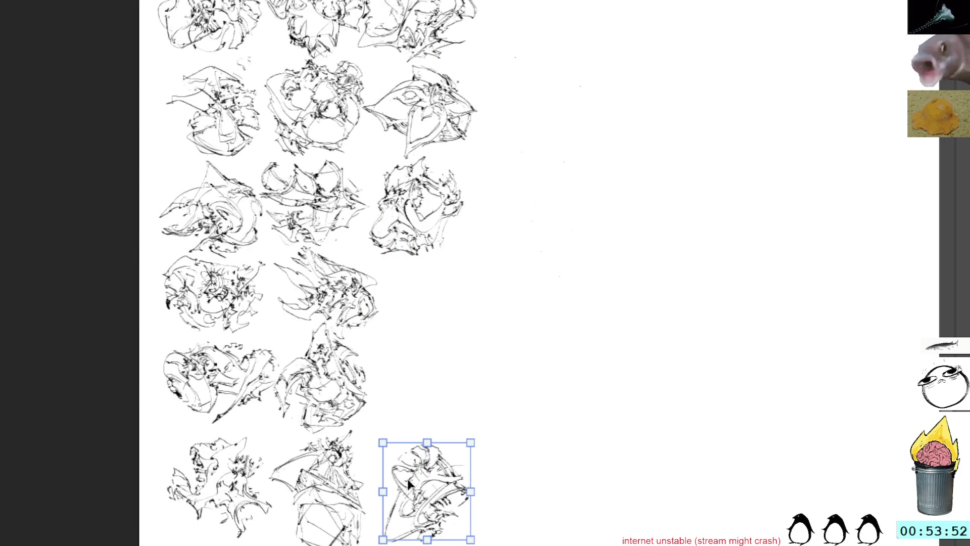
pyautogui.moveTo(455, 364)
pyautogui.mouseDown()
pyautogui.moveTo(415, 365)
pyautogui.moveTo(450, 367)
pyautogui.moveTo(416, 390)
pyautogui.moveTo(434, 402)
pyautogui.mouseUp()
pyautogui.moveTo(429, 476)
pyautogui.mouseDown()
pyautogui.moveTo(440, 490)
pyautogui.moveTo(425, 500)
pyautogui.moveTo(455, 504)
pyautogui.mouseUp()
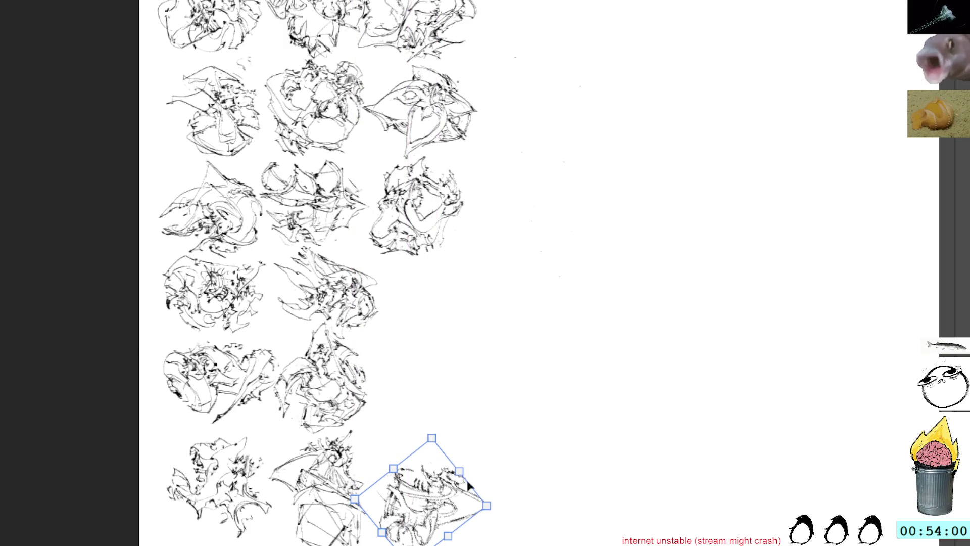
pyautogui.moveTo(648, 393)
pyautogui.mouseDown()
pyautogui.moveTo(617, 528)
pyautogui.moveTo(621, 459)
pyautogui.moveTo(602, 407)
pyautogui.moveTo(611, 396)
pyautogui.mouseUp()
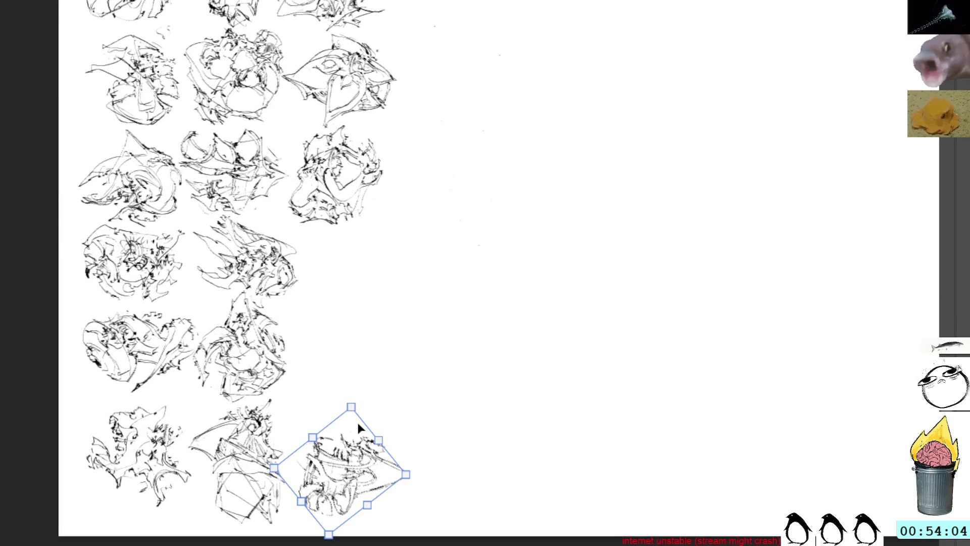
pyautogui.press('b')
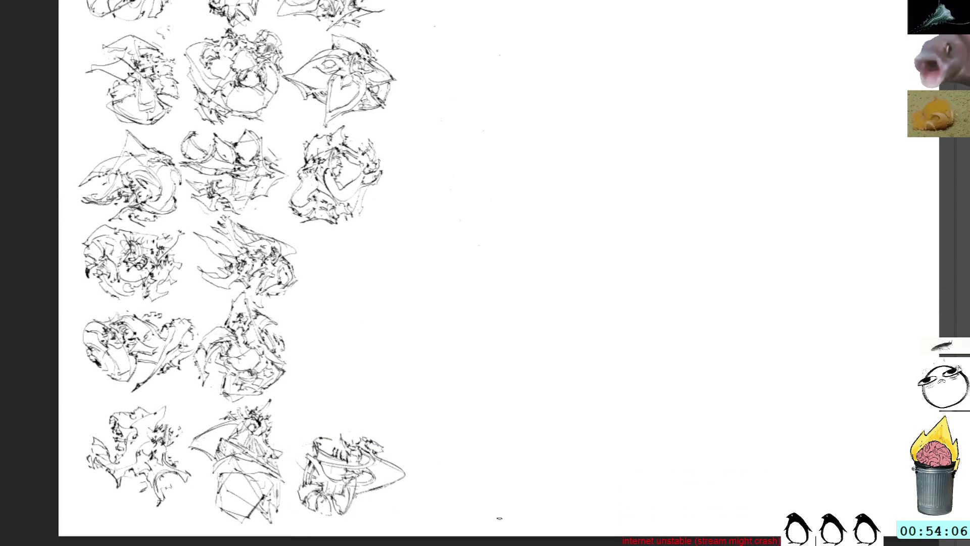
# Step: Add loose strokes down the central creature sketch's lower body and lower left
pyautogui.moveTo(569, 247)
pyautogui.mouseDown()
pyautogui.moveTo(582, 210)
pyautogui.moveTo(557, 259)
pyautogui.moveTo(534, 242)
pyautogui.moveTo(466, 256)
pyautogui.mouseUp()
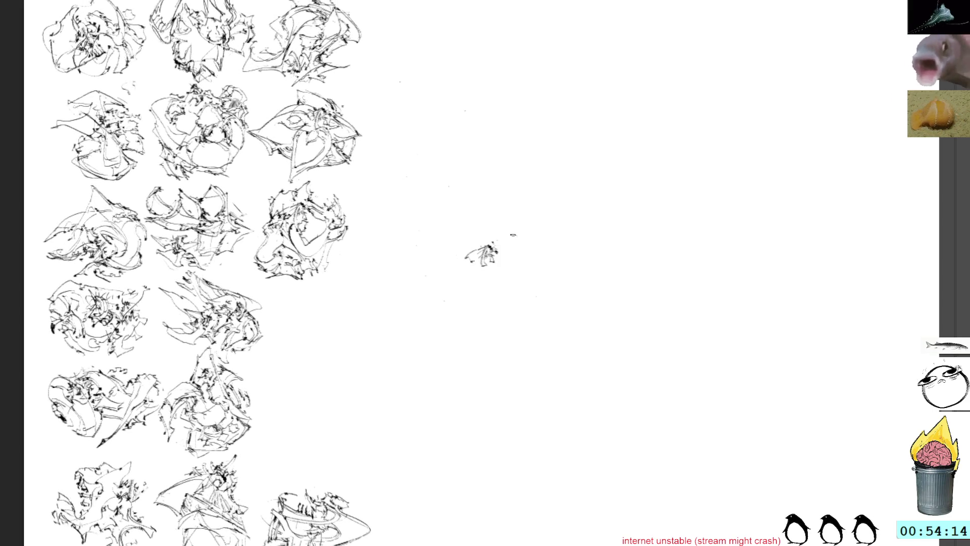
pyautogui.moveTo(471, 244)
pyautogui.mouseDown()
pyautogui.moveTo(483, 268)
pyautogui.moveTo(478, 316)
pyautogui.moveTo(494, 305)
pyautogui.moveTo(479, 262)
pyautogui.moveTo(487, 286)
pyautogui.moveTo(516, 279)
pyautogui.moveTo(500, 277)
pyautogui.mouseUp()
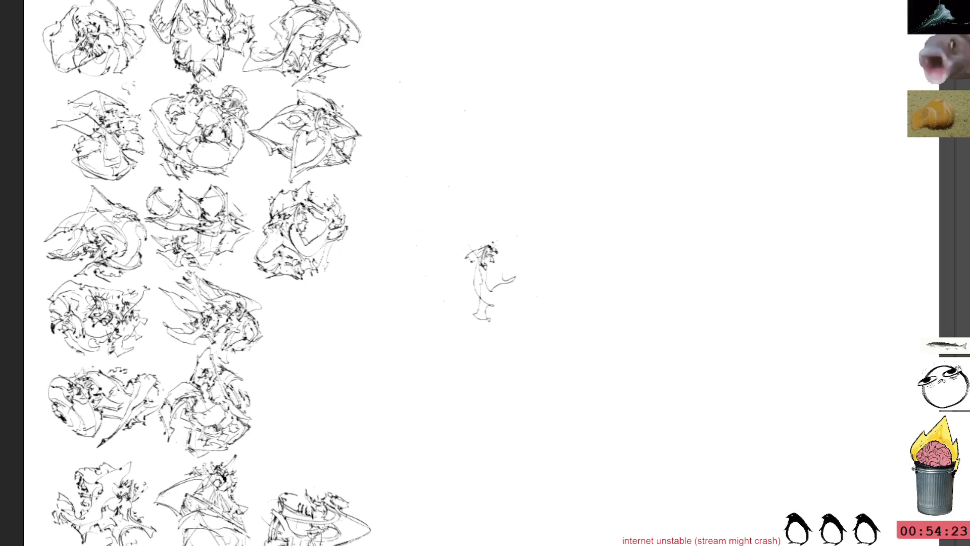
pyautogui.moveTo(477, 288); pyautogui.dragTo(499, 305)
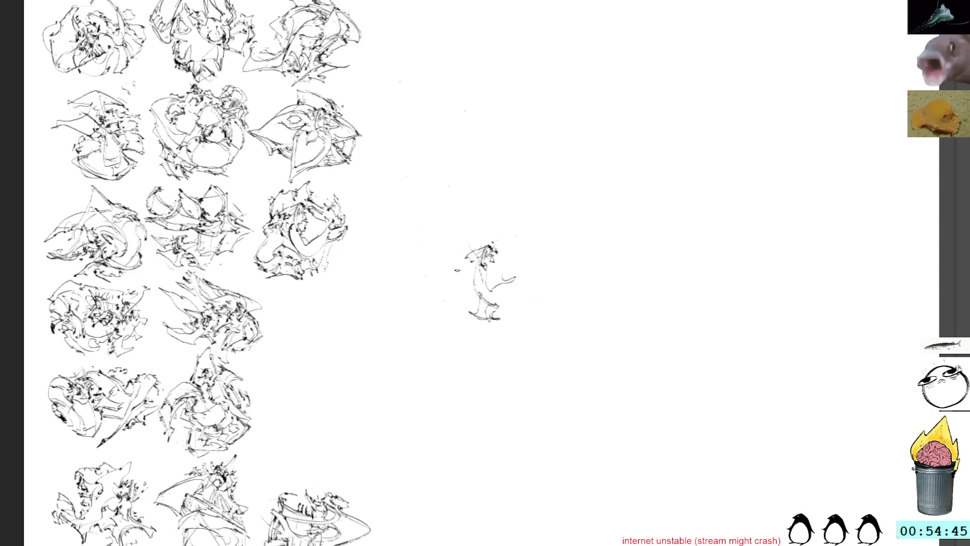
pyautogui.moveTo(477, 302)
pyautogui.mouseDown()
pyautogui.moveTo(446, 301)
pyautogui.moveTo(479, 291)
pyautogui.moveTo(435, 297)
pyautogui.moveTo(449, 256)
pyautogui.moveTo(465, 248)
pyautogui.mouseUp()
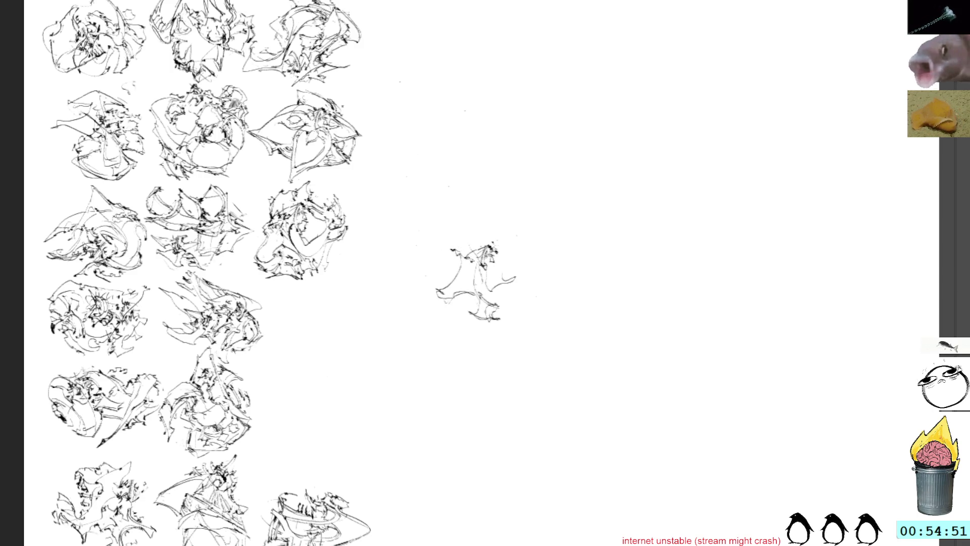
pyautogui.moveTo(439, 278)
pyautogui.mouseDown()
pyautogui.moveTo(435, 286)
pyautogui.moveTo(459, 303)
pyautogui.moveTo(462, 251)
pyautogui.mouseUp()
# Step: Undo a stray mark, then add lines along the sketch's upper left, top and upper right
pyautogui.hotkey('ctrl', 'z')
pyautogui.hotkey('ctrl', 'z')
pyautogui.hotkey('ctrl', 'z')
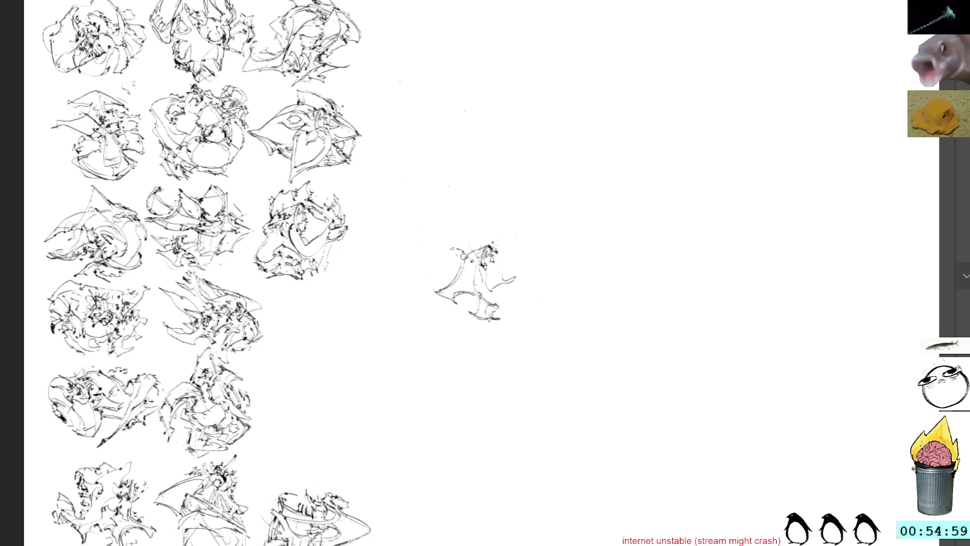
pyautogui.moveTo(465, 266)
pyautogui.mouseDown()
pyautogui.moveTo(458, 248)
pyautogui.moveTo(476, 246)
pyautogui.mouseUp()
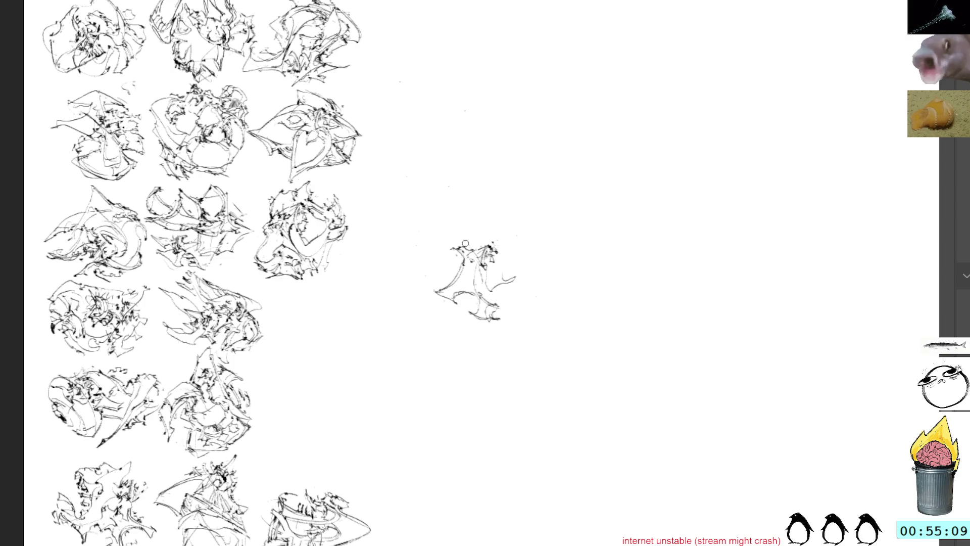
pyautogui.moveTo(464, 250); pyautogui.dragTo(487, 242)
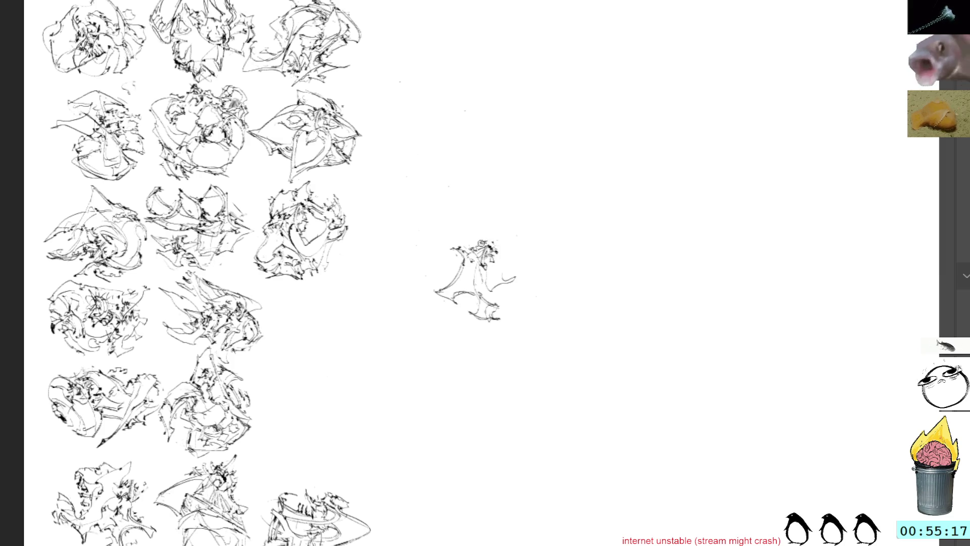
pyautogui.moveTo(500, 243); pyautogui.dragTo(525, 253)
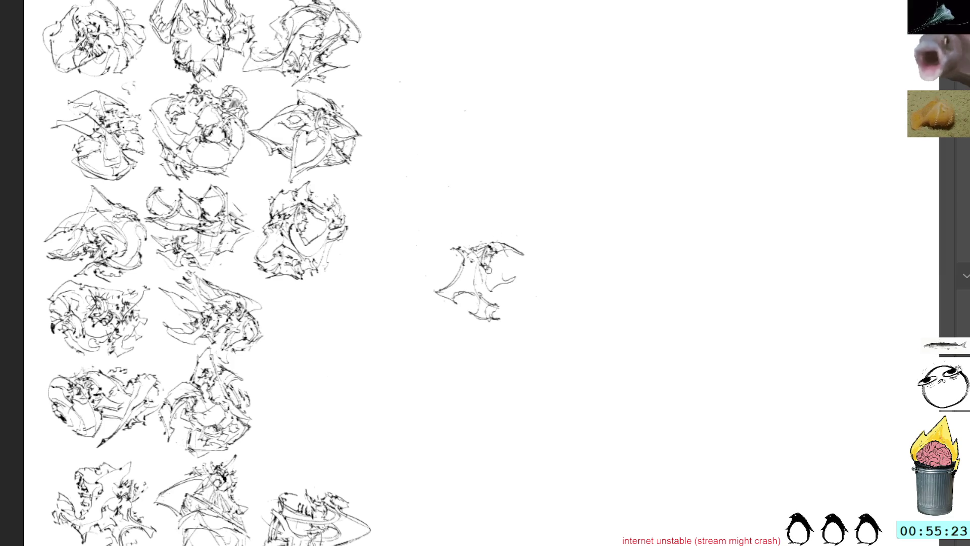
pyautogui.moveTo(505, 264)
pyautogui.mouseDown()
pyautogui.moveTo(518, 261)
pyautogui.moveTo(519, 277)
pyautogui.moveTo(520, 260)
pyautogui.moveTo(516, 281)
pyautogui.mouseUp()
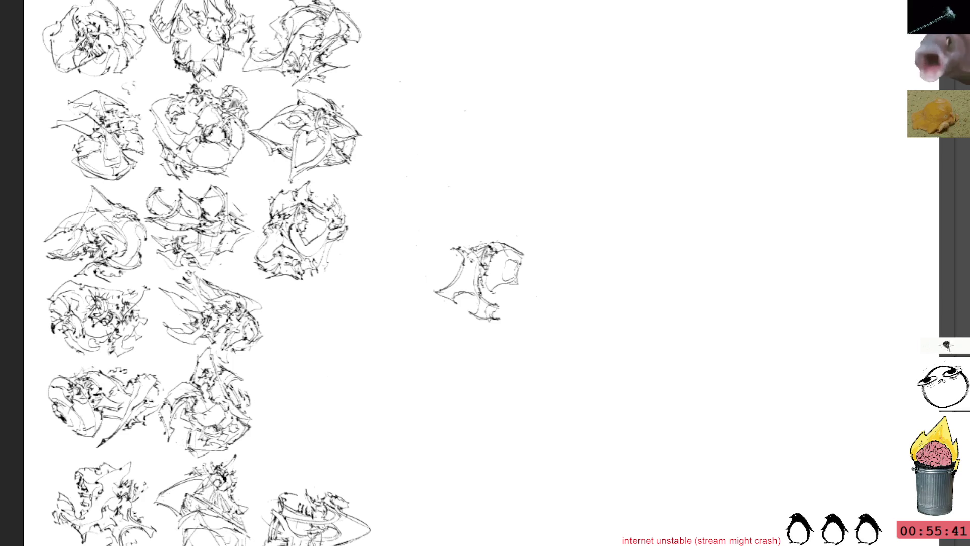
# Step: Add faint curving strokes down the central sketch's right edge and trace an oval inside it
pyautogui.moveTo(519, 260); pyautogui.dragTo(528, 263)
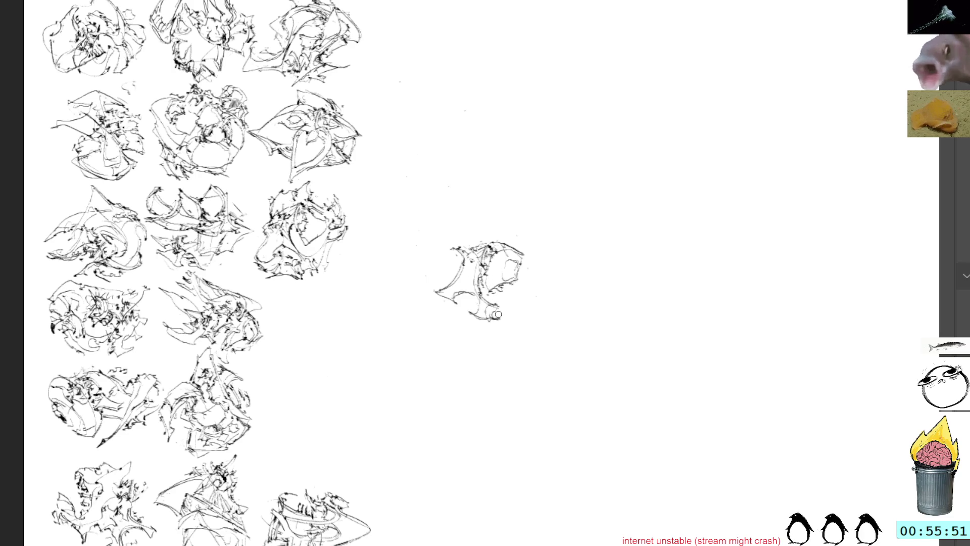
pyautogui.moveTo(500, 312)
pyautogui.mouseDown()
pyautogui.moveTo(507, 289)
pyautogui.moveTo(517, 301)
pyautogui.moveTo(520, 292)
pyautogui.mouseUp()
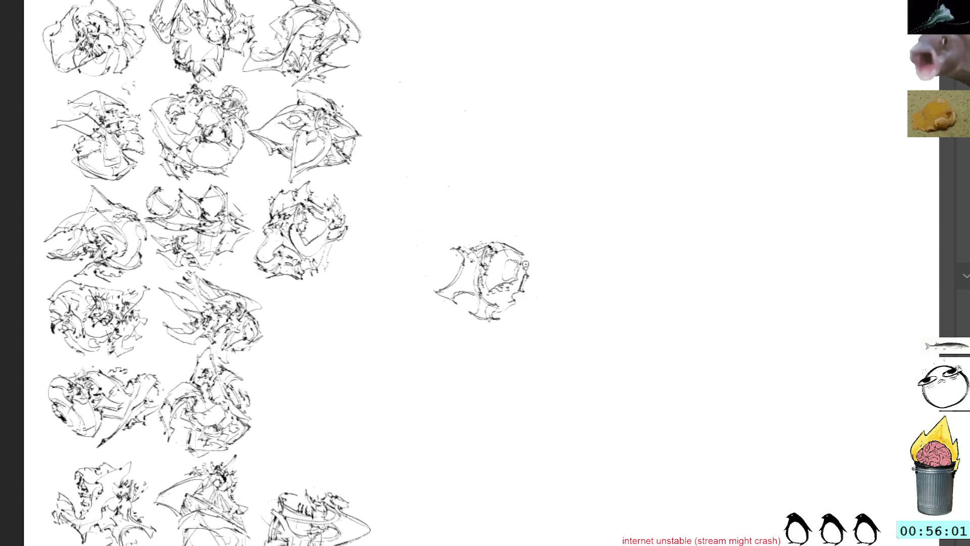
pyautogui.moveTo(534, 278)
pyautogui.mouseDown()
pyautogui.moveTo(539, 292)
pyautogui.moveTo(525, 310)
pyautogui.mouseUp()
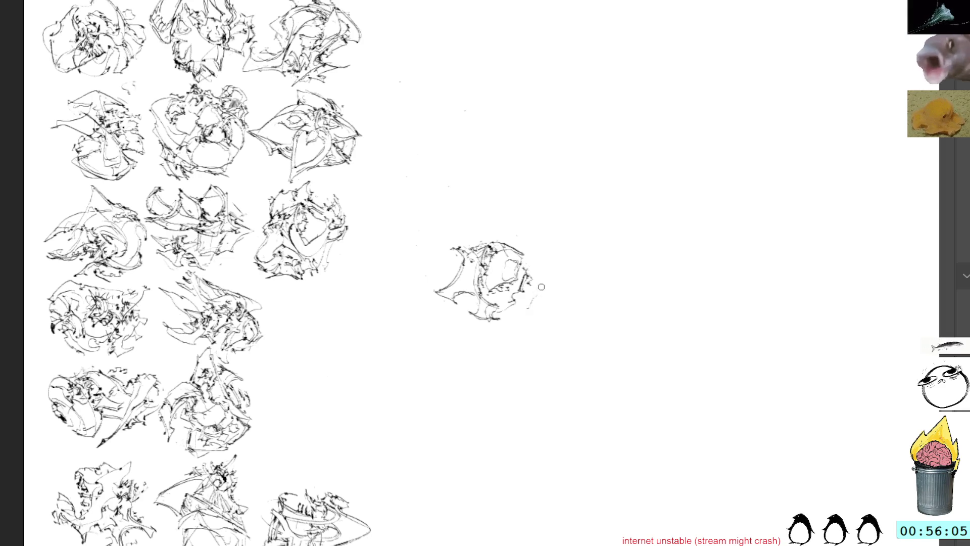
pyautogui.moveTo(533, 286); pyautogui.dragTo(530, 313)
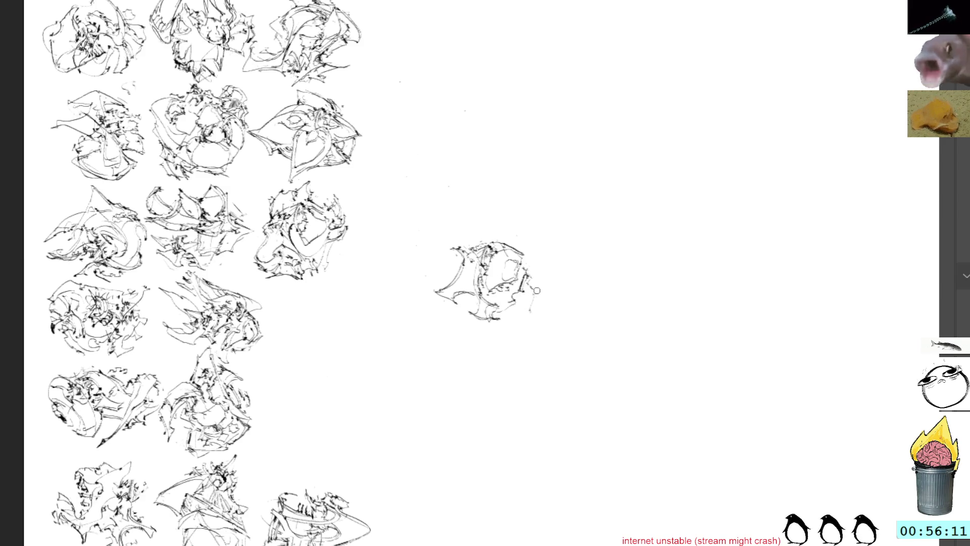
pyautogui.moveTo(540, 292); pyautogui.dragTo(529, 314)
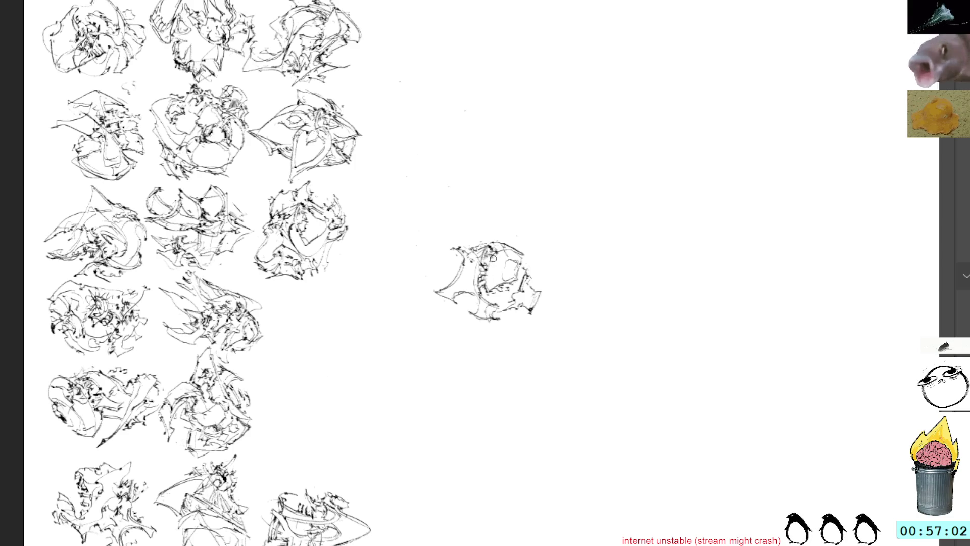
pyautogui.moveTo(502, 253)
pyautogui.mouseDown()
pyautogui.moveTo(490, 283)
pyautogui.moveTo(510, 250)
pyautogui.mouseUp()
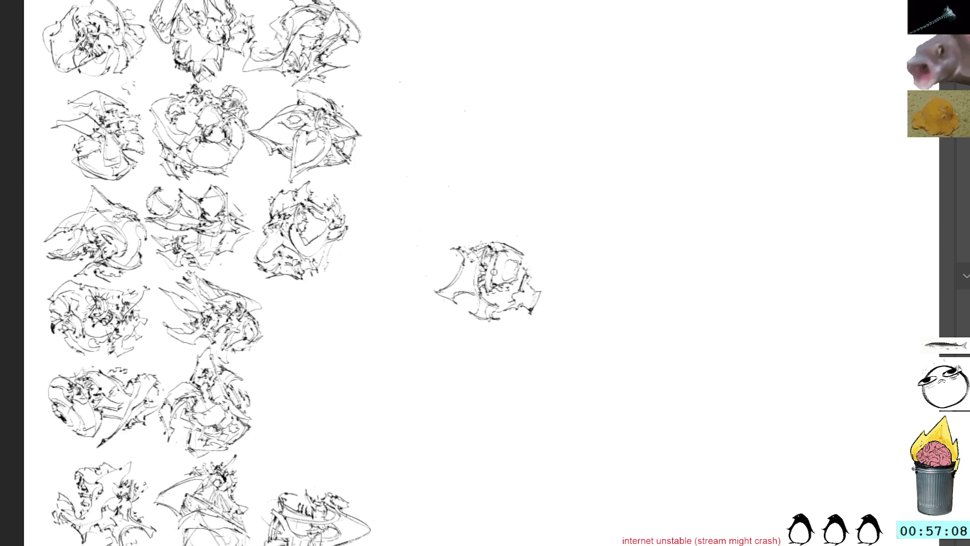
pyautogui.moveTo(492, 282)
pyautogui.mouseDown()
pyautogui.moveTo(518, 253)
pyautogui.moveTo(514, 291)
pyautogui.moveTo(515, 281)
pyautogui.mouseUp()
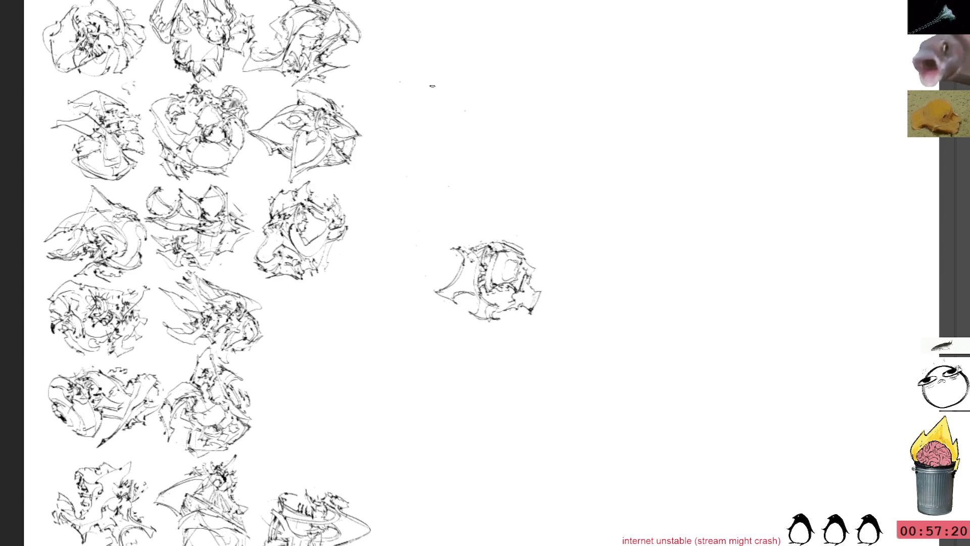
# Step: Move the central sketch into the fifth row's empty third-column cell and add strokes to its left edge
pyautogui.hotkey('ctrl', 't')
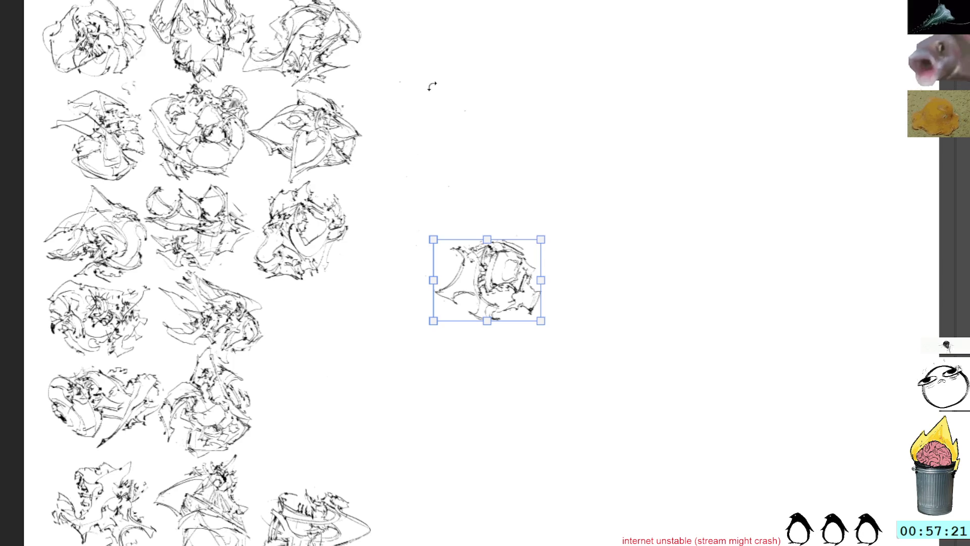
pyautogui.moveTo(463, 287)
pyautogui.mouseDown()
pyautogui.moveTo(441, 292)
pyautogui.moveTo(294, 416)
pyautogui.moveTo(321, 429)
pyautogui.mouseUp()
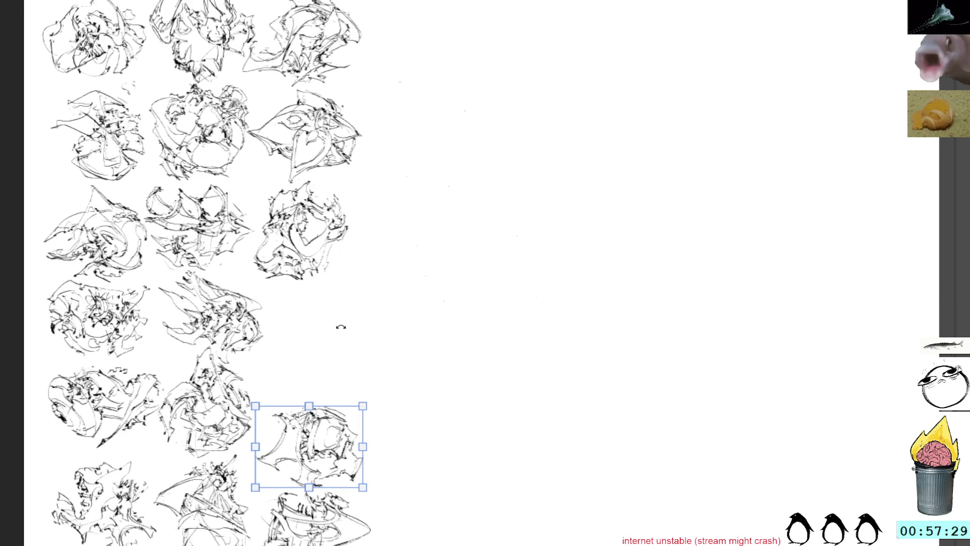
pyautogui.press('b')
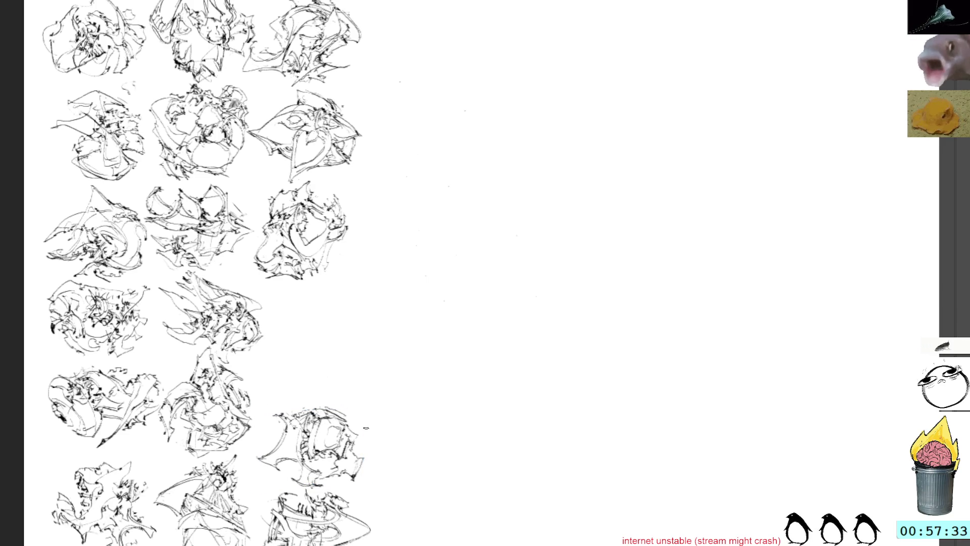
pyautogui.scroll(-2, 447, 322)
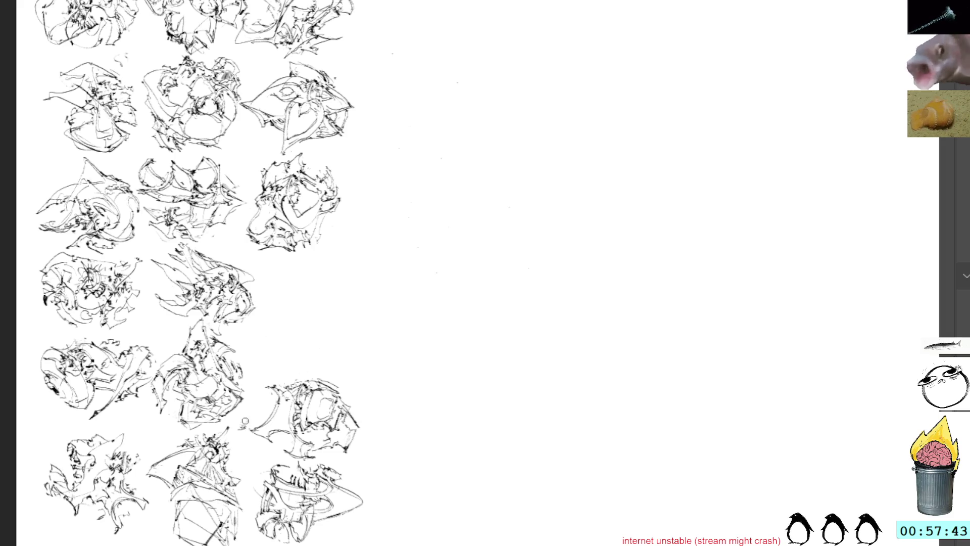
pyautogui.moveTo(238, 424)
pyautogui.mouseDown()
pyautogui.moveTo(262, 427)
pyautogui.moveTo(257, 409)
pyautogui.moveTo(275, 419)
pyautogui.moveTo(262, 407)
pyautogui.moveTo(277, 402)
pyautogui.mouseUp()
# Step: Touch up the moved sketch's upper left, then start a new small creature sketch with top strokes
pyautogui.moveTo(261, 386)
pyautogui.mouseDown()
pyautogui.moveTo(272, 390)
pyautogui.moveTo(253, 399)
pyautogui.mouseUp()
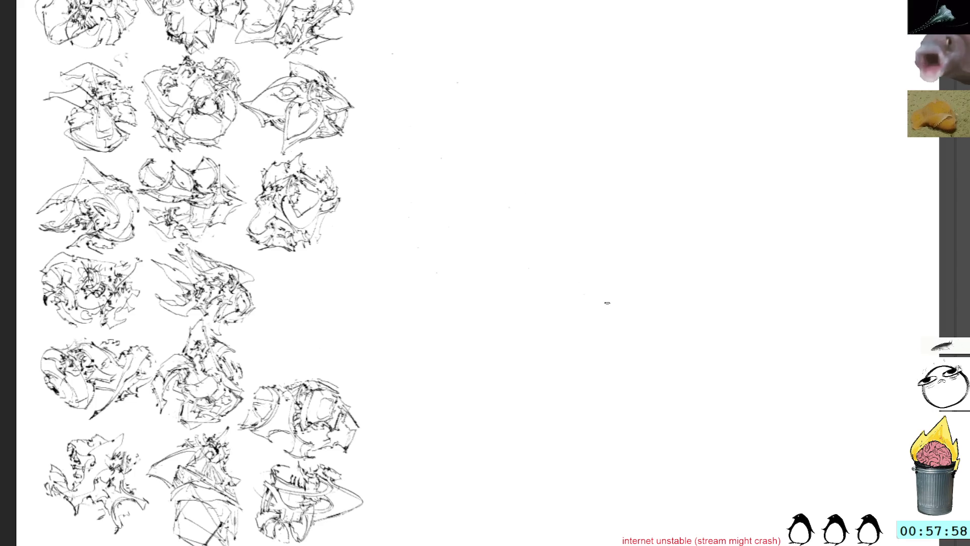
pyautogui.moveTo(550, 216)
pyautogui.mouseDown()
pyautogui.moveTo(541, 260)
pyautogui.moveTo(484, 284)
pyautogui.moveTo(487, 244)
pyautogui.moveTo(462, 252)
pyautogui.moveTo(445, 236)
pyautogui.moveTo(472, 251)
pyautogui.moveTo(470, 212)
pyautogui.mouseUp()
pyautogui.moveTo(455, 248)
pyautogui.mouseDown()
pyautogui.moveTo(420, 240)
pyautogui.moveTo(447, 220)
pyautogui.mouseUp()
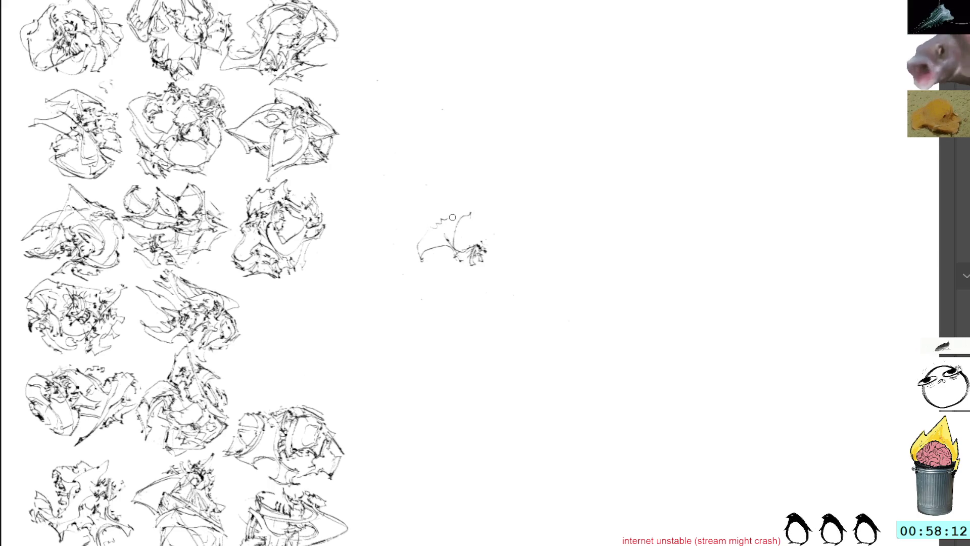
pyautogui.moveTo(428, 231); pyautogui.dragTo(477, 207)
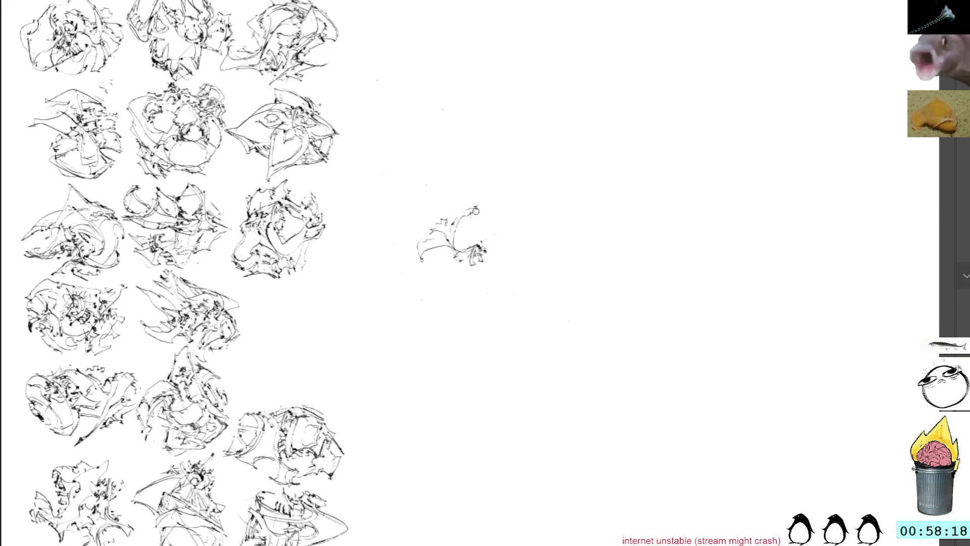
pyautogui.moveTo(468, 216); pyautogui.dragTo(485, 210)
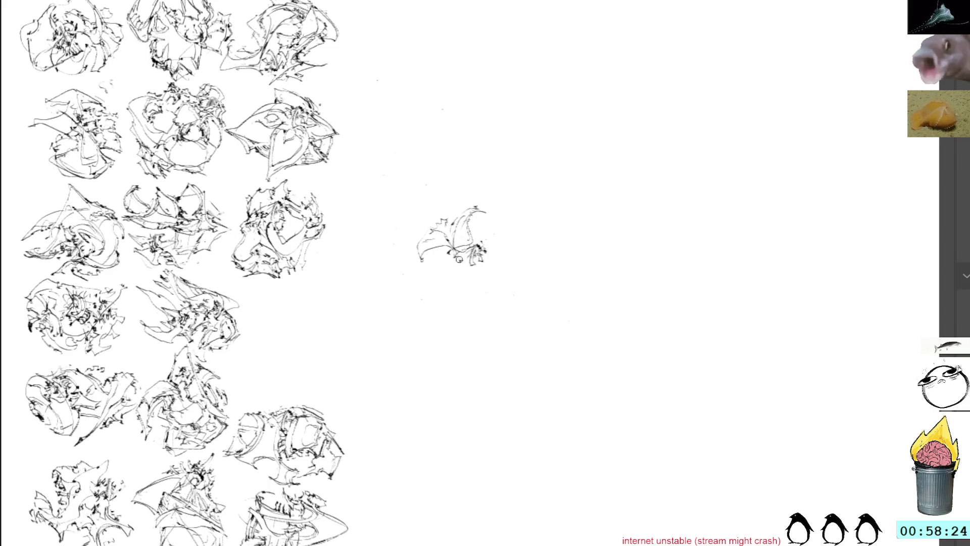
# Step: Fill in the small sketch's bottom with marks, a downward stem, a triangular foot and left-side detail
pyautogui.moveTo(442, 251)
pyautogui.mouseDown()
pyautogui.moveTo(456, 261)
pyautogui.moveTo(453, 270)
pyautogui.moveTo(462, 254)
pyautogui.mouseUp()
pyautogui.moveTo(467, 253); pyautogui.dragTo(465, 263)
pyautogui.moveTo(472, 260); pyautogui.dragTo(463, 282)
pyautogui.moveTo(467, 281)
pyautogui.mouseDown()
pyautogui.moveTo(476, 292)
pyautogui.moveTo(463, 278)
pyautogui.moveTo(461, 293)
pyautogui.mouseUp()
pyautogui.moveTo(460, 292)
pyautogui.mouseDown()
pyautogui.moveTo(478, 285)
pyautogui.moveTo(469, 287)
pyautogui.mouseUp()
pyautogui.moveTo(470, 249); pyautogui.dragTo(450, 279)
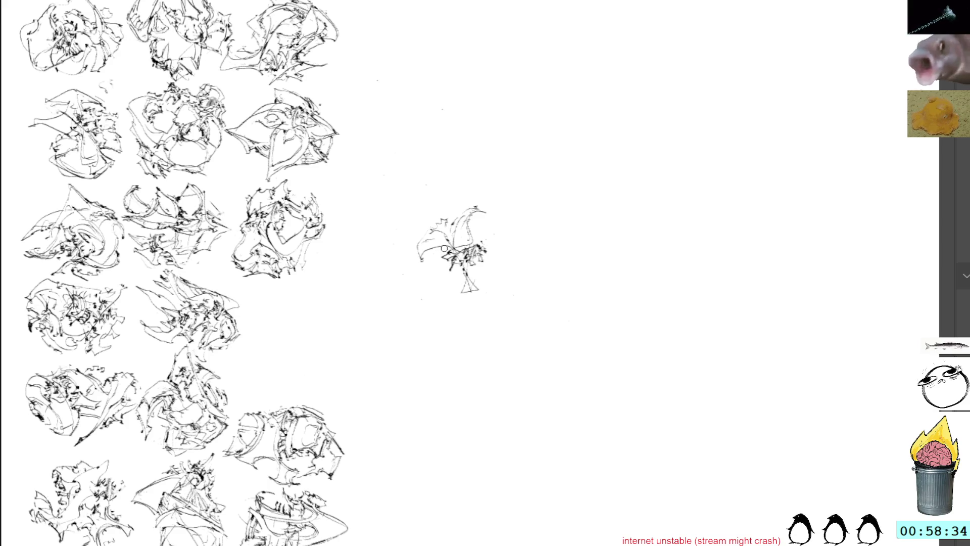
pyautogui.moveTo(437, 248); pyautogui.dragTo(428, 253)
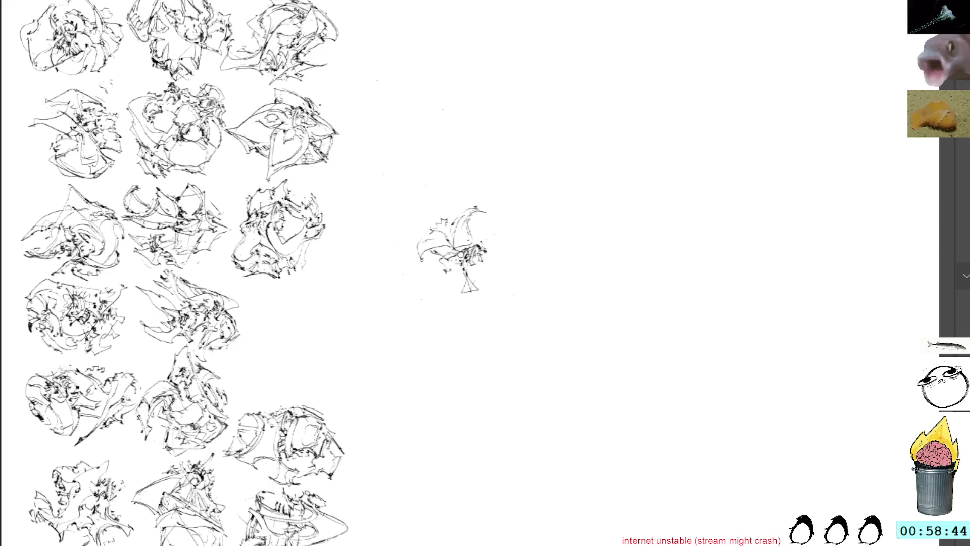
# Step: Add strokes to the sketch's upper-right and lower-right parts, undoing one unwanted curved stroke
pyautogui.moveTo(453, 262)
pyautogui.mouseDown()
pyautogui.moveTo(450, 272)
pyautogui.moveTo(439, 267)
pyautogui.moveTo(467, 282)
pyautogui.moveTo(450, 294)
pyautogui.moveTo(502, 289)
pyautogui.mouseUp()
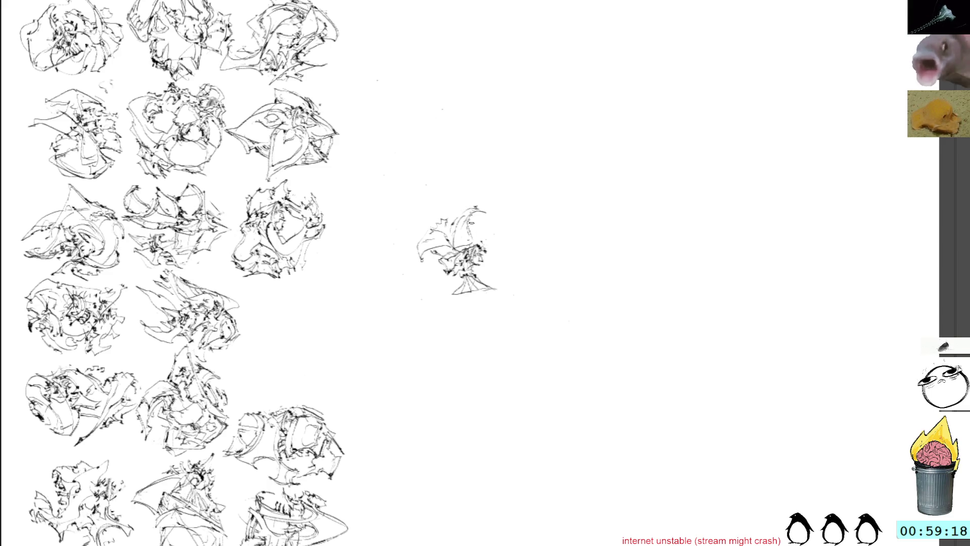
pyautogui.moveTo(470, 232)
pyautogui.mouseDown()
pyautogui.moveTo(476, 214)
pyautogui.moveTo(496, 228)
pyautogui.moveTo(497, 216)
pyautogui.moveTo(472, 223)
pyautogui.moveTo(480, 231)
pyautogui.mouseUp()
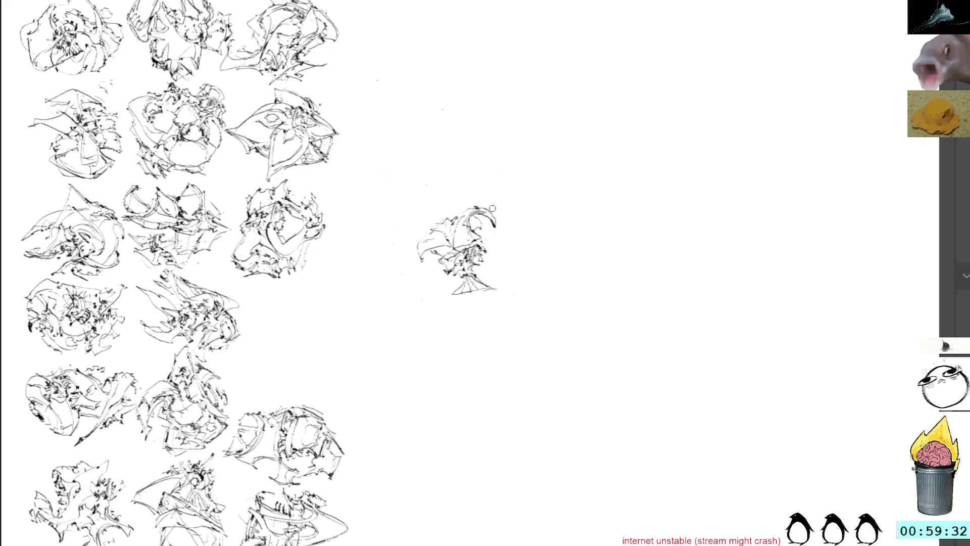
pyautogui.moveTo(495, 245)
pyautogui.mouseDown()
pyautogui.moveTo(505, 260)
pyautogui.moveTo(493, 263)
pyautogui.mouseUp()
pyautogui.hotkey('ctrl', 'z')
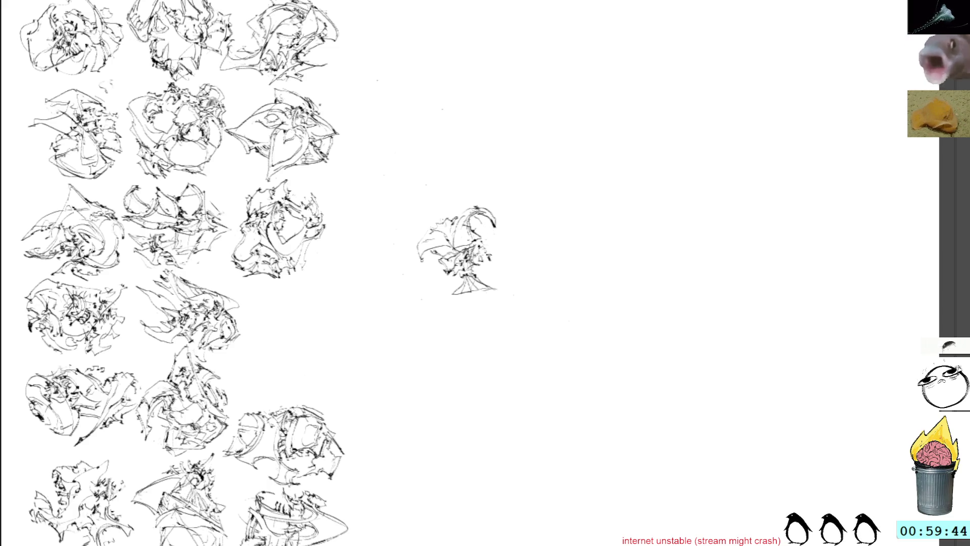
pyautogui.moveTo(489, 268); pyautogui.dragTo(496, 273)
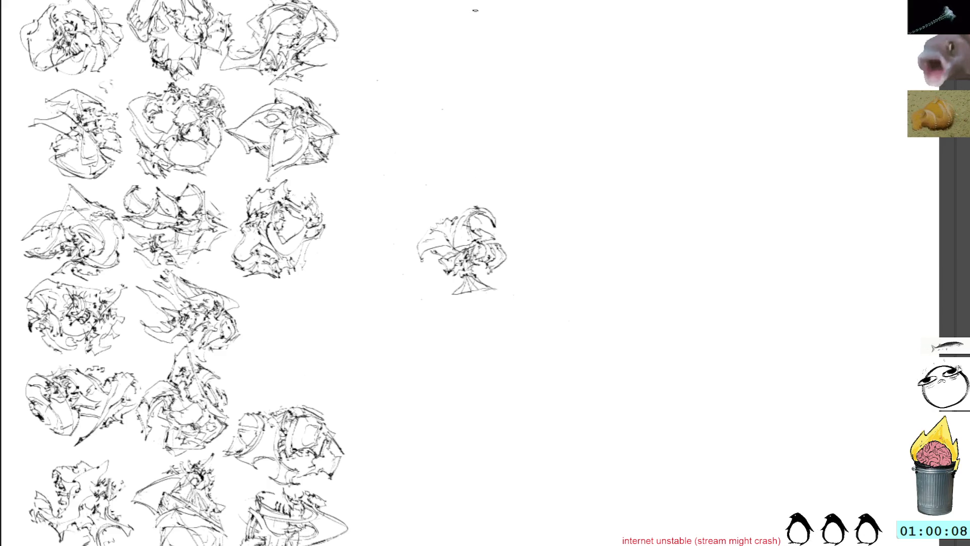
# Step: Move the centre sketch into the grid's empty third-column slot, trying and cancelling a 45° rotation
pyautogui.hotkey('ctrl', 't')
pyautogui.moveTo(460, 258)
pyautogui.mouseDown()
pyautogui.moveTo(347, 311)
pyautogui.moveTo(309, 350)
pyautogui.moveTo(319, 357)
pyautogui.moveTo(311, 321)
pyautogui.mouseUp()
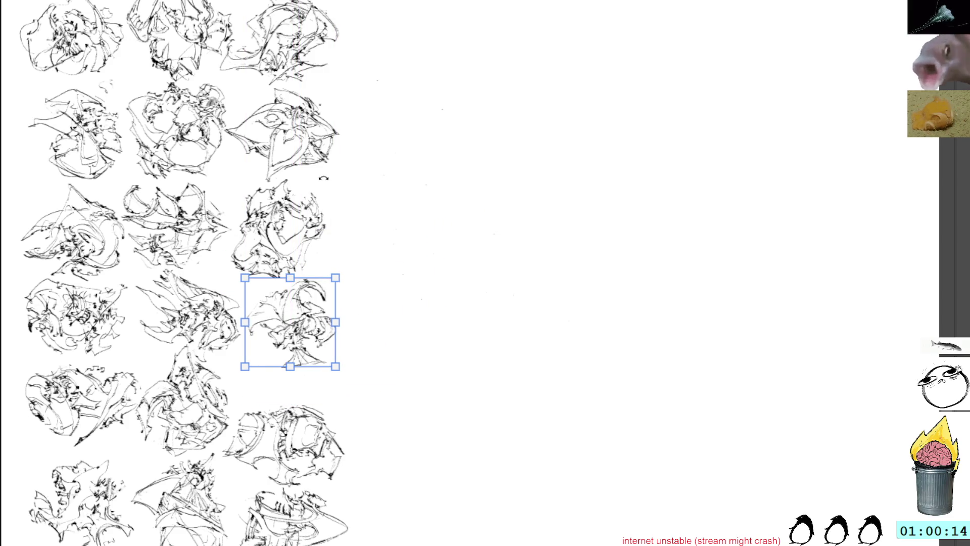
pyautogui.press('Return')
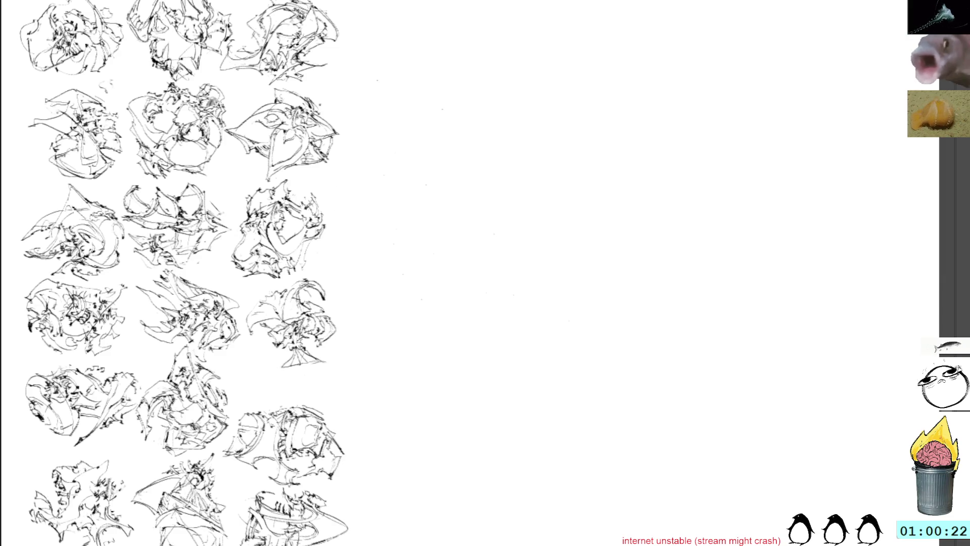
pyautogui.hotkey('ctrl', 'z')
pyautogui.hotkey('ctrl', 'shift', 'z')
pyautogui.hotkey('ctrl', 't')
pyautogui.moveTo(480, 130)
pyautogui.mouseDown()
pyautogui.moveTo(493, 195)
pyautogui.moveTo(329, 227)
pyautogui.mouseUp()
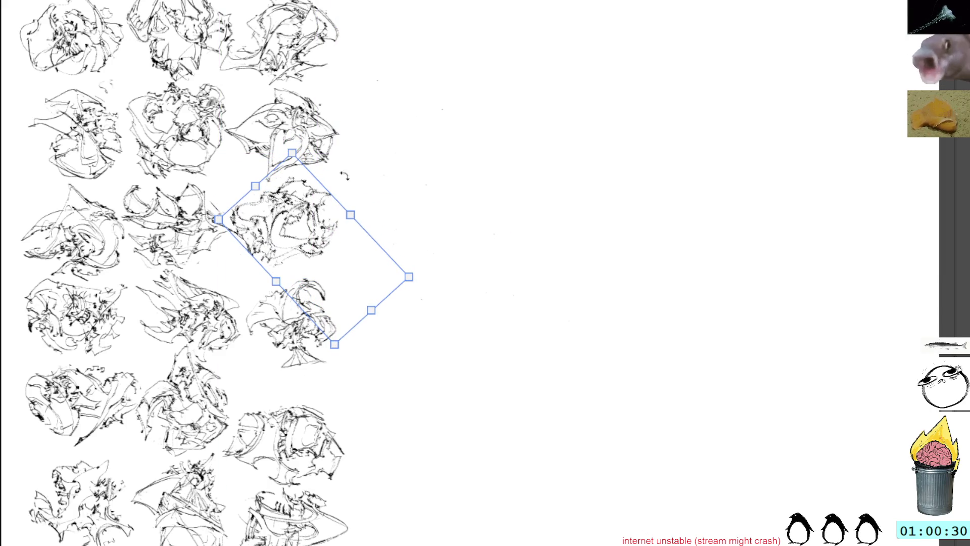
pyautogui.press('Escape')
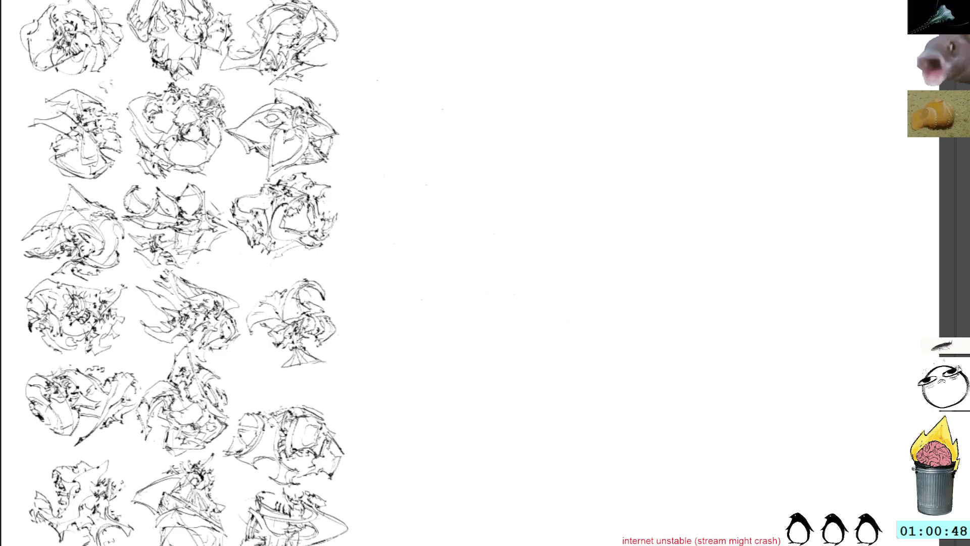
# Step: Cut and paste the sketch, then shift it about 70 px lower and commit
pyautogui.hotkey('ctrl', 'x')
pyautogui.hotkey('ctrl', 'v')
pyautogui.hotkey('ctrl', 't')
pyautogui.moveTo(301, 318); pyautogui.dragTo(294, 353)
pyautogui.moveTo(304, 319); pyautogui.dragTo(304, 322)
pyautogui.press('Return')
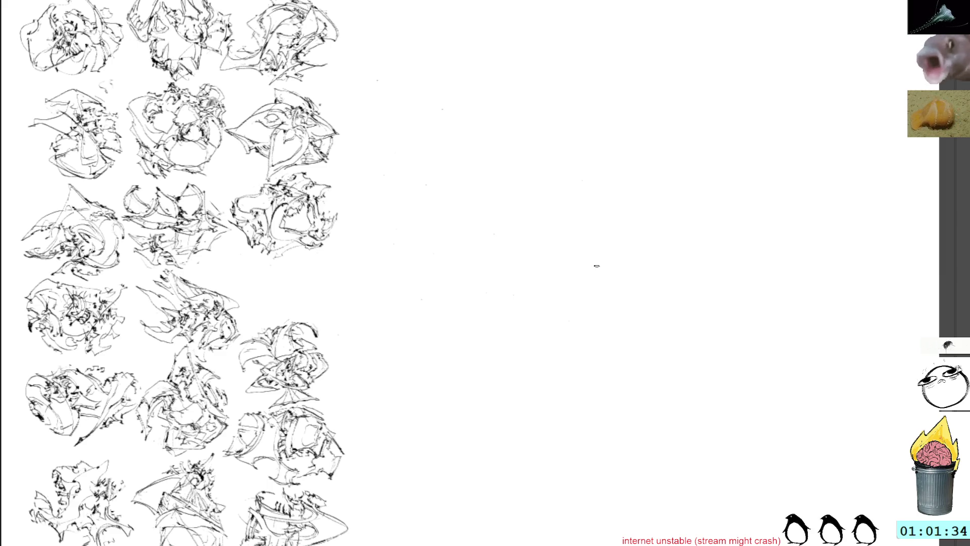
# Step: Undo to bring back a small sketch to the right of the grid
pyautogui.hotkey('ctrl', 'z')
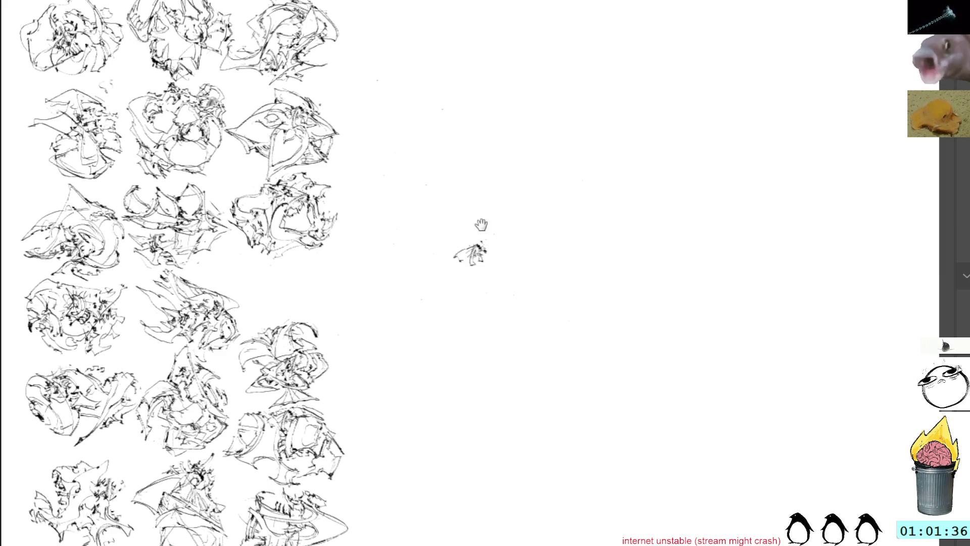
# Step: Recentre the view and extend the small sketch downward with strokes, including a long diagonal line
pyautogui.moveTo(481, 223); pyautogui.dragTo(518, 277)
pyautogui.moveTo(475, 284); pyautogui.dragTo(525, 353)
pyautogui.moveTo(489, 309); pyautogui.dragTo(499, 330)
pyautogui.moveTo(484, 287); pyautogui.dragTo(508, 326)
pyautogui.moveTo(450, 303)
pyautogui.mouseDown()
pyautogui.moveTo(525, 334)
pyautogui.moveTo(432, 295)
pyautogui.moveTo(492, 323)
pyautogui.mouseUp()
# Step: Lasso and delete the long diagonal stroke, then add another freehand stroke to the sketch
pyautogui.press('l')
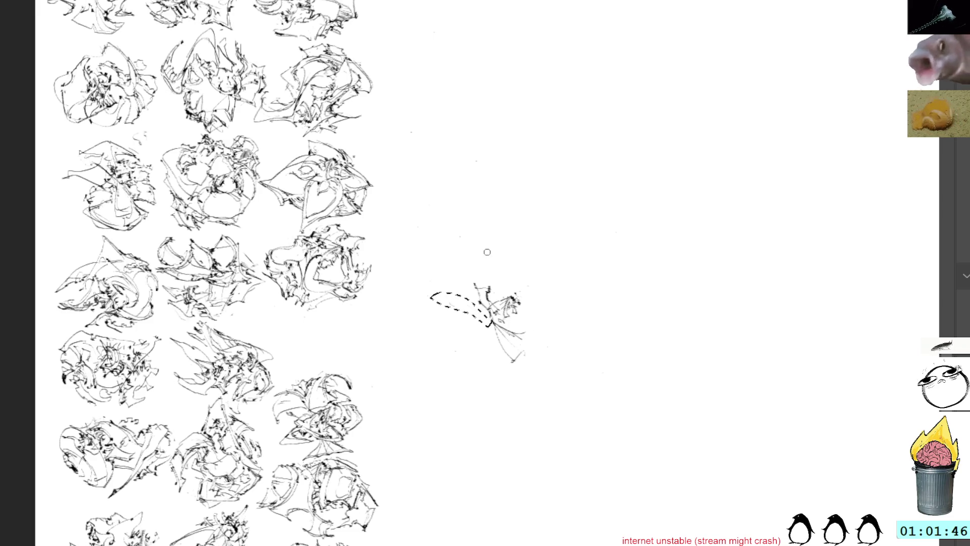
pyautogui.press('Delete')
pyautogui.press('b')
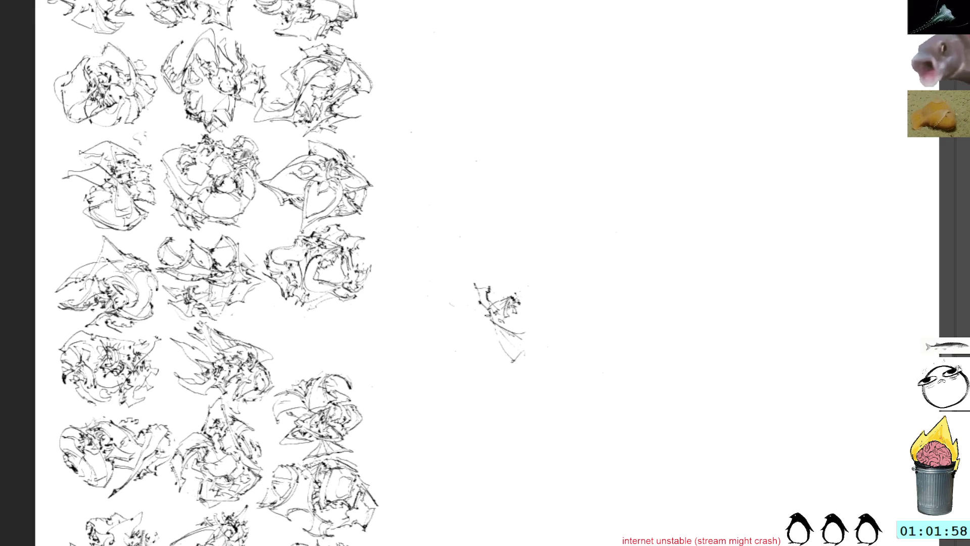
pyautogui.moveTo(480, 309); pyautogui.dragTo(479, 334)
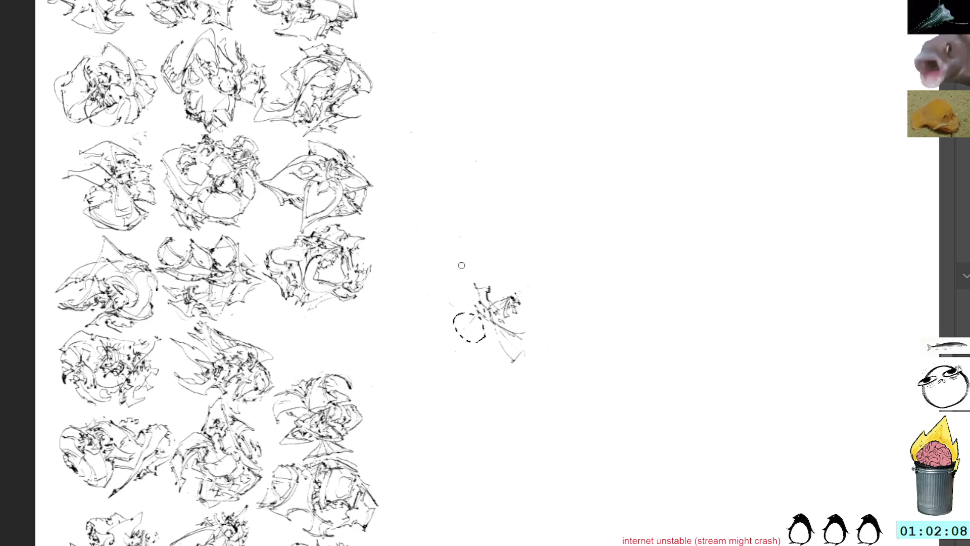
# Step: Deselect, then add strokes down the small sketch's left side, along its bottom and lower right
pyautogui.hotkey('ctrl', 'shift', 'a')
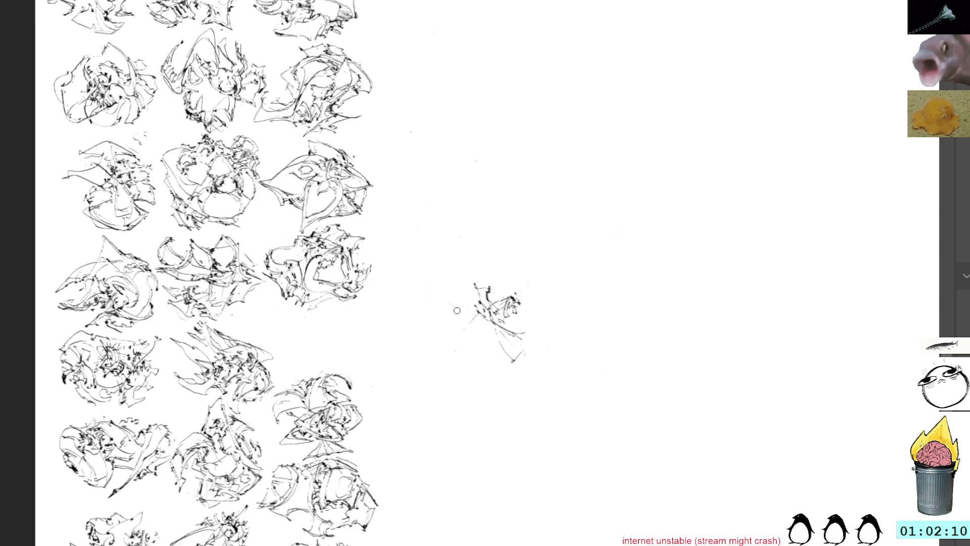
pyautogui.moveTo(450, 290); pyautogui.dragTo(469, 333)
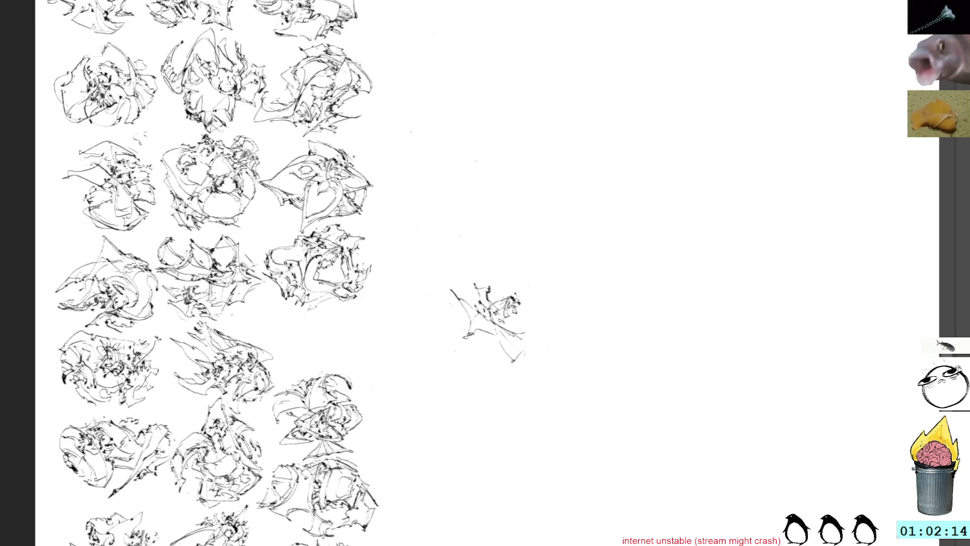
pyautogui.moveTo(466, 333); pyautogui.dragTo(526, 341)
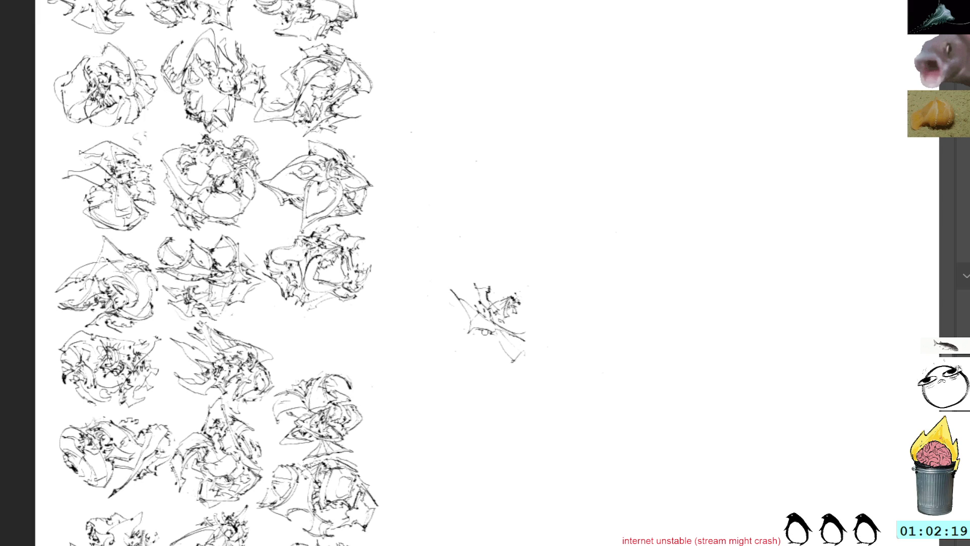
pyautogui.moveTo(483, 329)
pyautogui.mouseDown()
pyautogui.moveTo(493, 342)
pyautogui.moveTo(518, 343)
pyautogui.moveTo(500, 347)
pyautogui.moveTo(520, 360)
pyautogui.moveTo(507, 361)
pyautogui.moveTo(510, 348)
pyautogui.moveTo(533, 360)
pyautogui.mouseUp()
pyautogui.moveTo(515, 338)
pyautogui.mouseDown()
pyautogui.moveTo(525, 347)
pyautogui.moveTo(538, 337)
pyautogui.moveTo(531, 333)
pyautogui.moveTo(544, 313)
pyautogui.moveTo(536, 324)
pyautogui.mouseUp()
pyautogui.moveTo(523, 323); pyautogui.dragTo(533, 327)
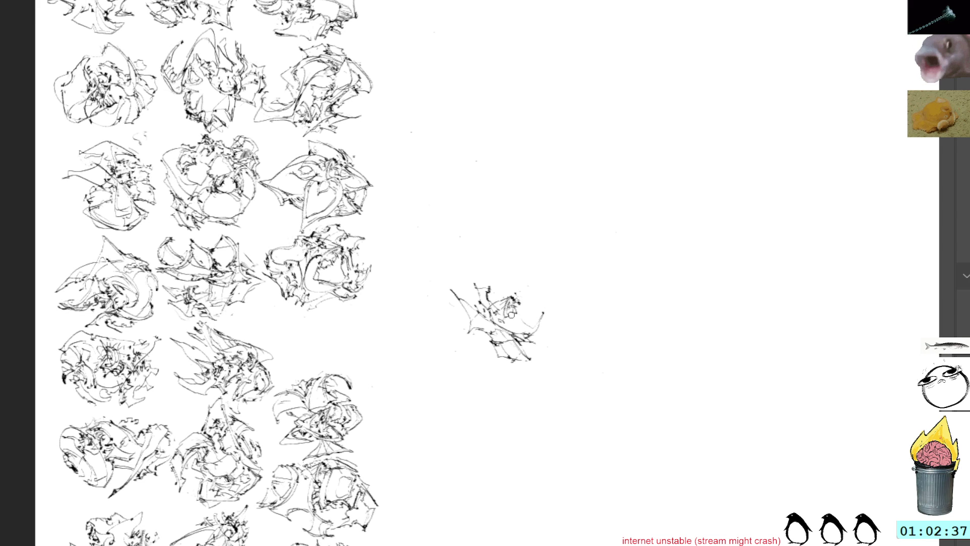
pyautogui.moveTo(503, 313)
pyautogui.mouseDown()
pyautogui.moveTo(529, 335)
pyautogui.moveTo(529, 315)
pyautogui.moveTo(536, 325)
pyautogui.moveTo(527, 305)
pyautogui.moveTo(540, 327)
pyautogui.mouseUp()
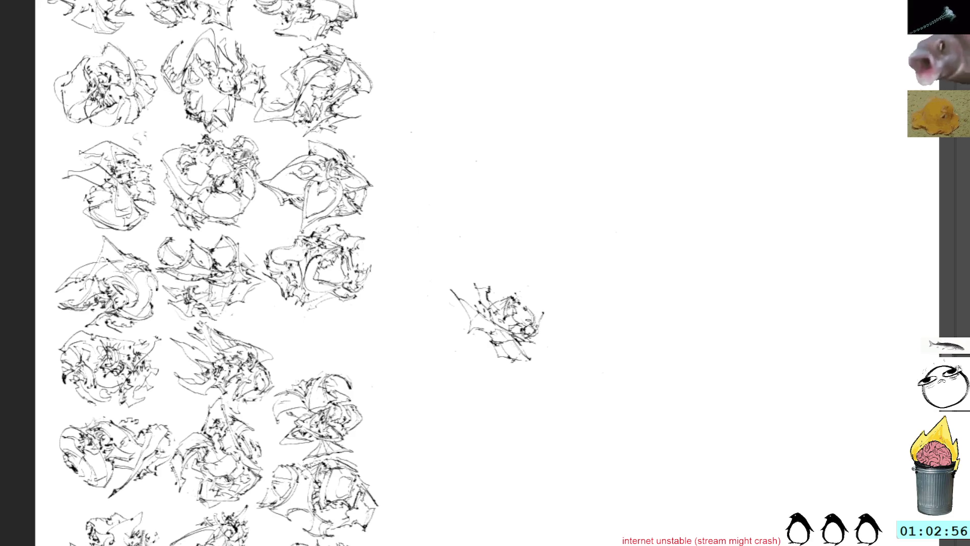
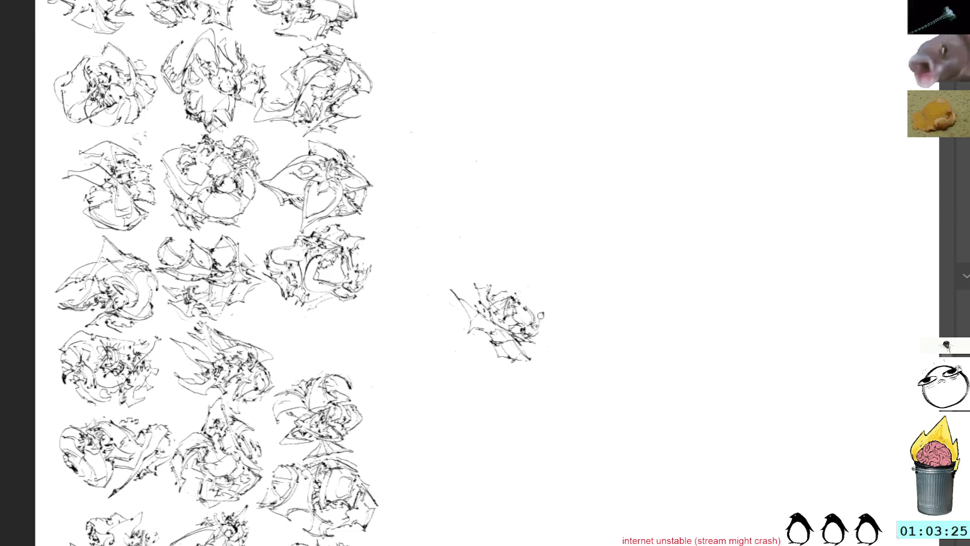
# Step: Darken the small sketch with a few strokes and set it rotated 45° into the grid's third column
pyautogui.moveTo(541, 313)
pyautogui.mouseDown()
pyautogui.moveTo(536, 334)
pyautogui.moveTo(536, 323)
pyautogui.mouseUp()
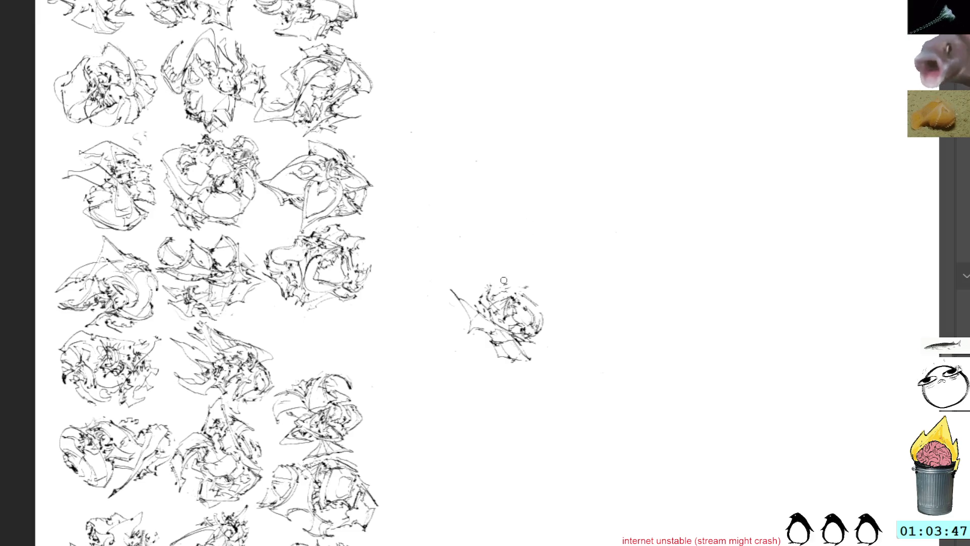
pyautogui.hotkey('ctrl', 't')
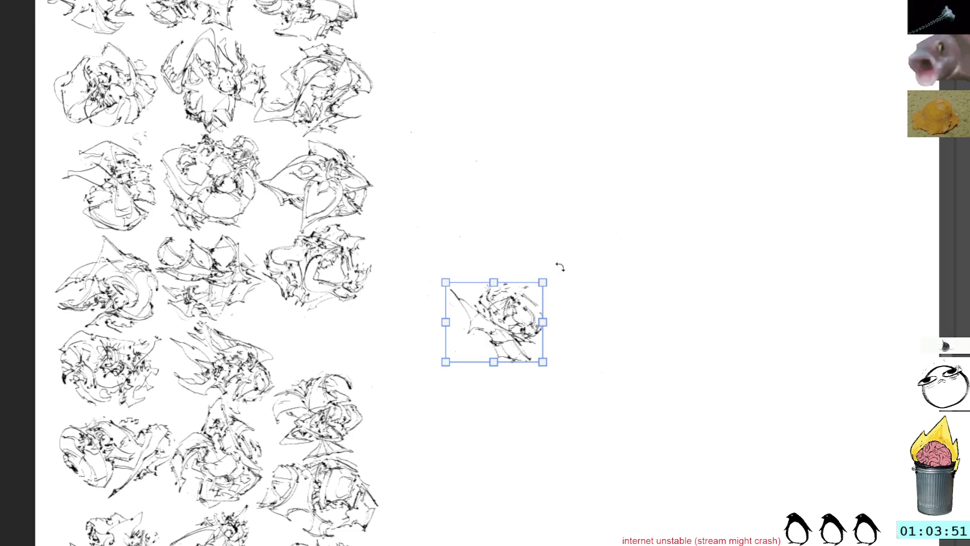
pyautogui.moveTo(502, 301); pyautogui.dragTo(353, 322)
pyautogui.moveTo(487, 276); pyautogui.dragTo(392, 260)
pyautogui.moveTo(358, 355); pyautogui.dragTo(336, 338)
pyautogui.moveTo(472, 271)
pyautogui.mouseDown()
pyautogui.moveTo(485, 305)
pyautogui.moveTo(457, 287)
pyautogui.mouseUp()
pyautogui.press('Return')
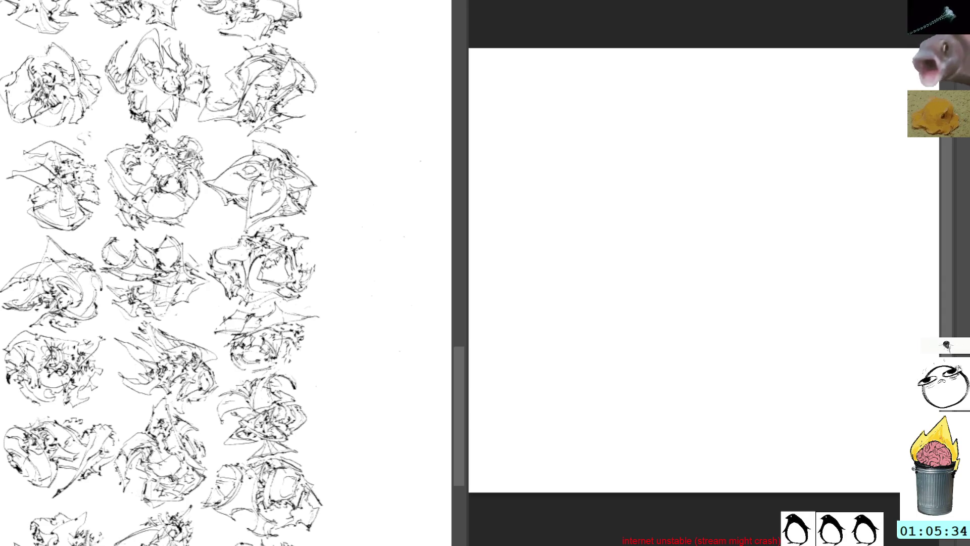
# Step: Zoom into the dense sketch sheet and lasso its central hat-like sketch
pyautogui.hotkey('ctrl', 'Tab')
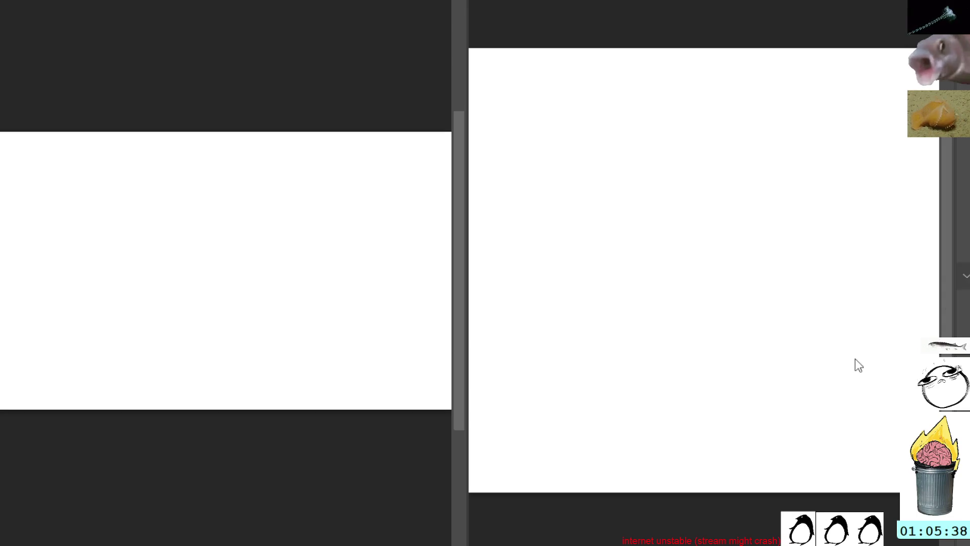
pyautogui.hotkey('ctrl', 'Tab')
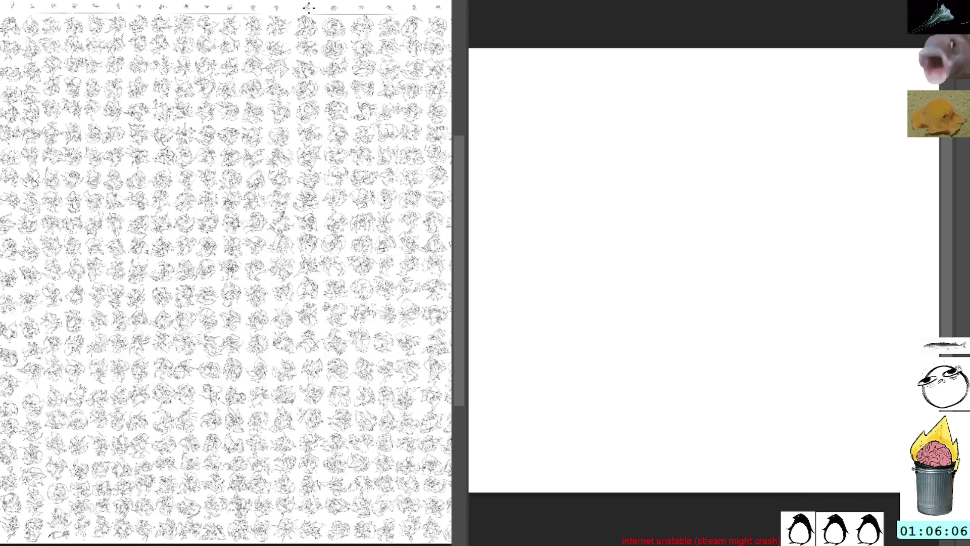
pyautogui.click(310, 311)
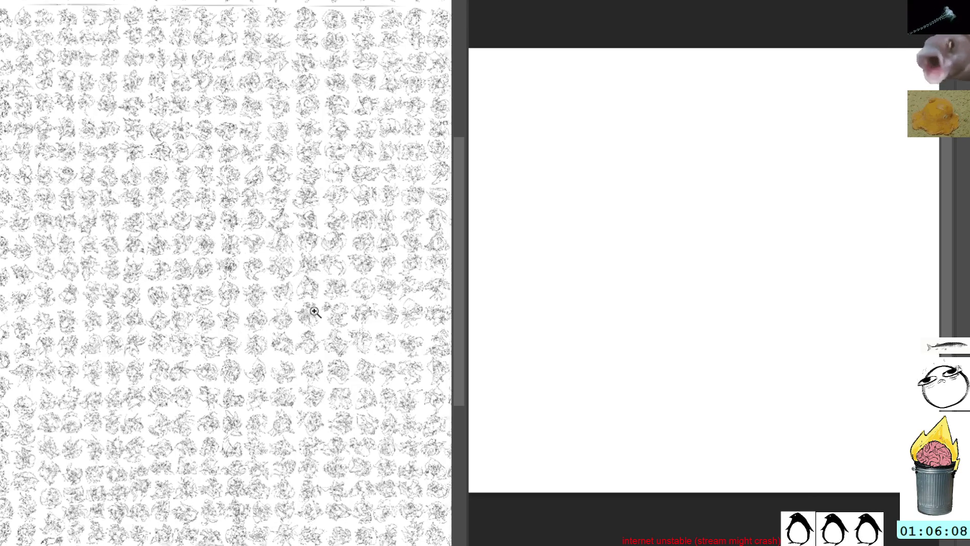
pyautogui.moveTo(333, 322)
pyautogui.mouseDown()
pyautogui.moveTo(323, 277)
pyautogui.moveTo(238, 288)
pyautogui.moveTo(288, 387)
pyautogui.moveTo(329, 309)
pyautogui.mouseUp()
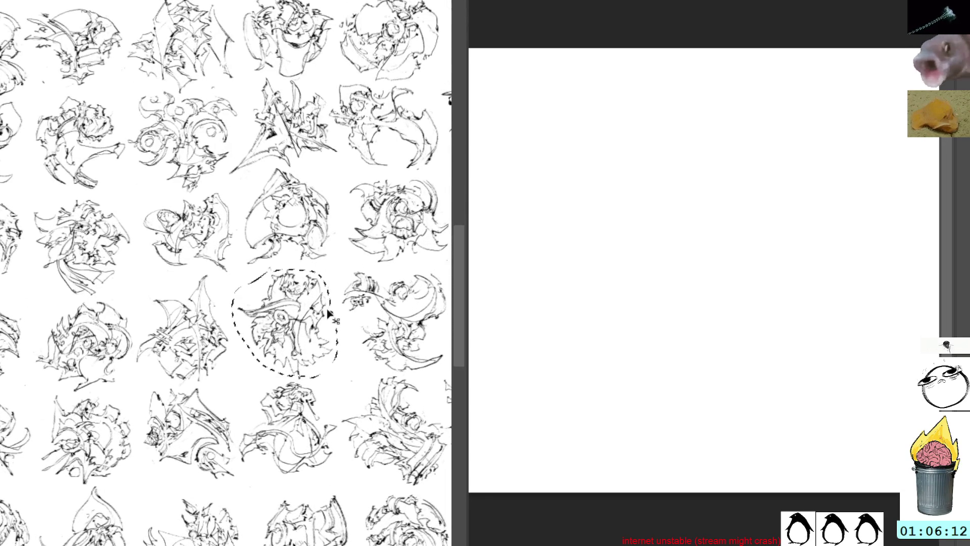
# Step: Narrow the sketch sheet's pane so the canvas beside it gets wider
pyautogui.click(340, 242)
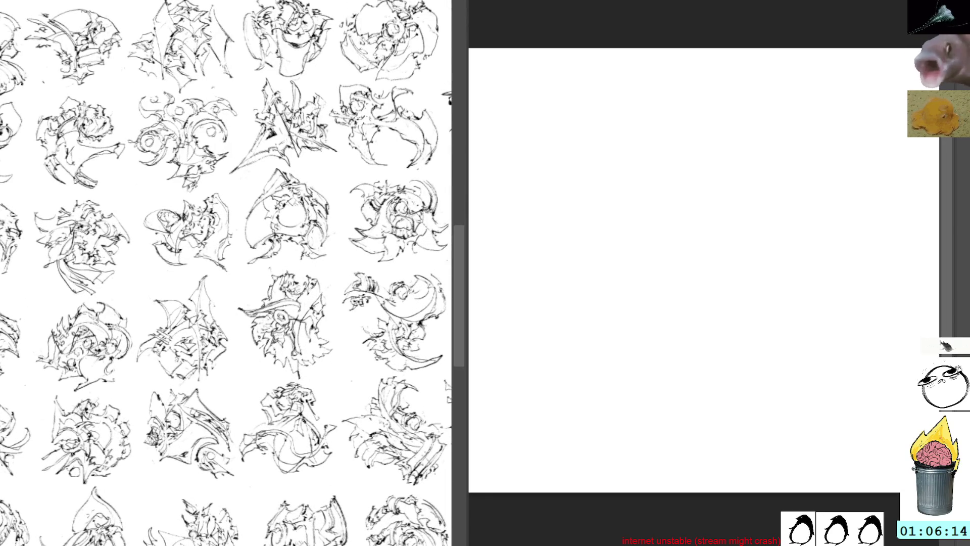
pyautogui.scroll(-10, 225, 273)
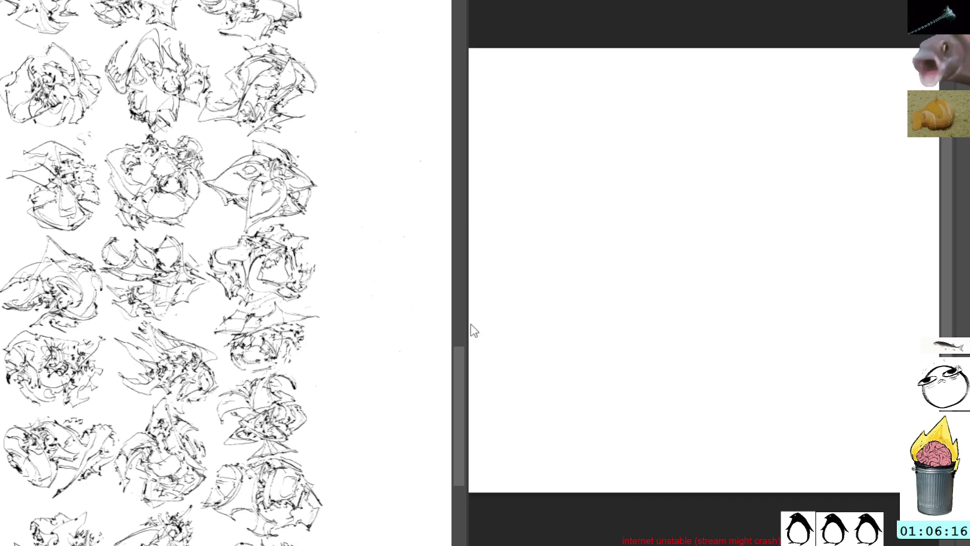
pyautogui.moveTo(463, 308); pyautogui.dragTo(158, 338)
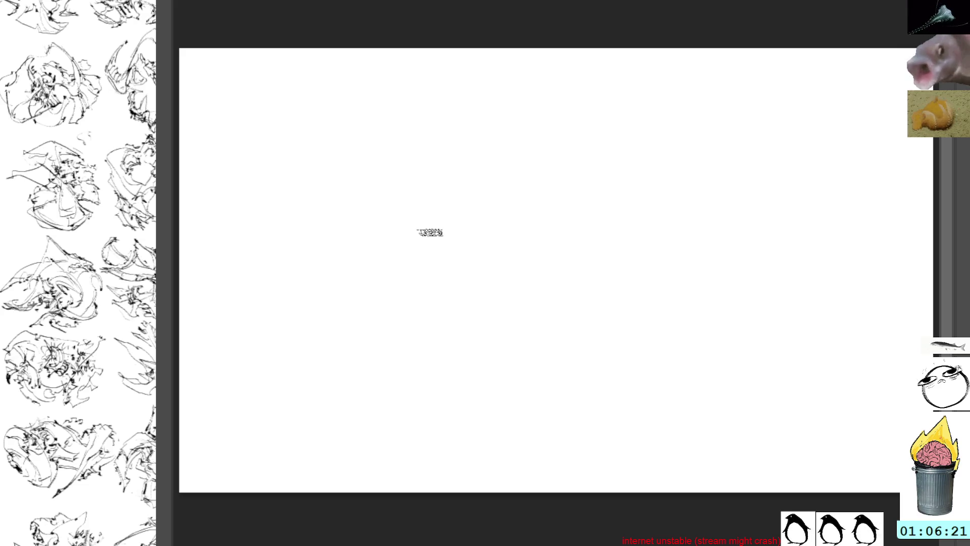
# Step: Paste the copied sketch onto the blank canvas, then delete it again
pyautogui.scroll(-3, 487, 242)
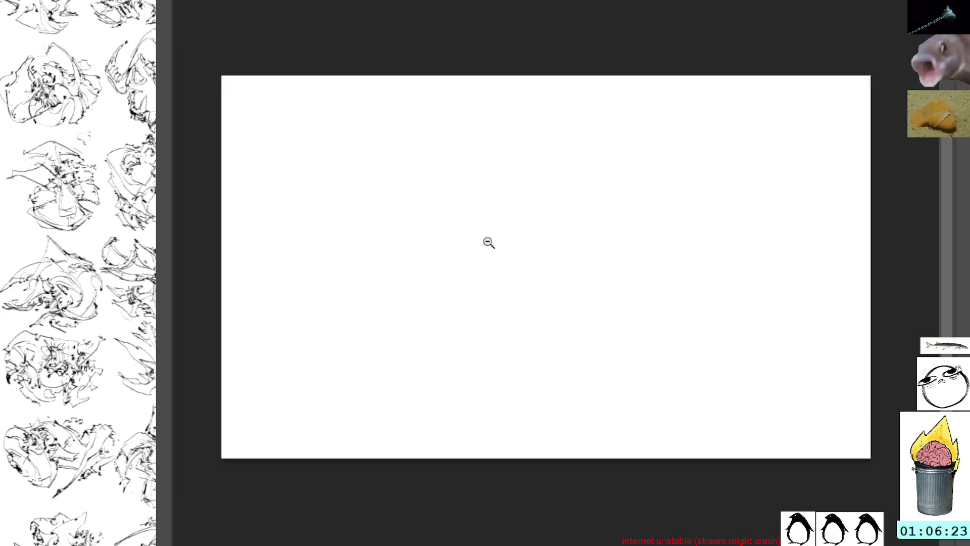
pyautogui.hotkey('ctrl', 'z')
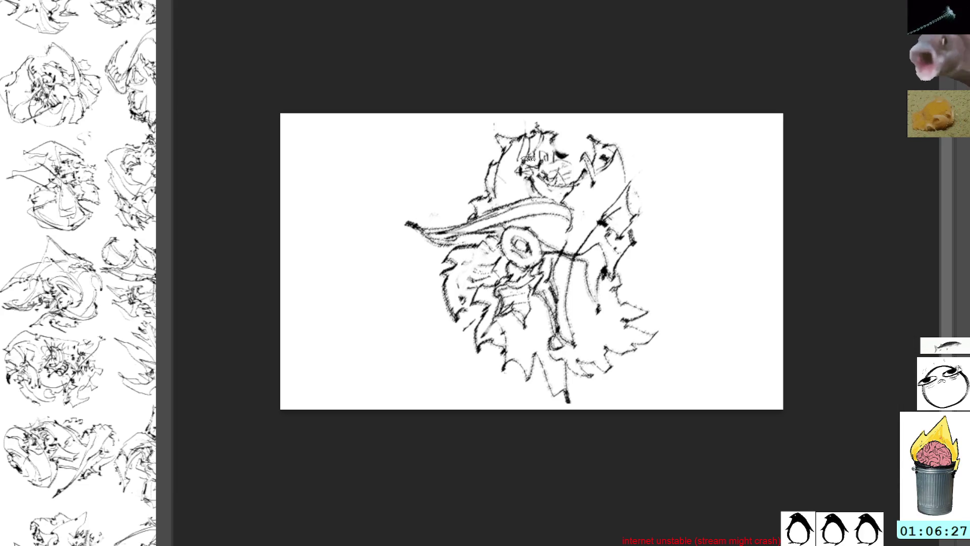
pyautogui.scroll(-1, 576, 227)
pyautogui.scroll(-1, 576, 228)
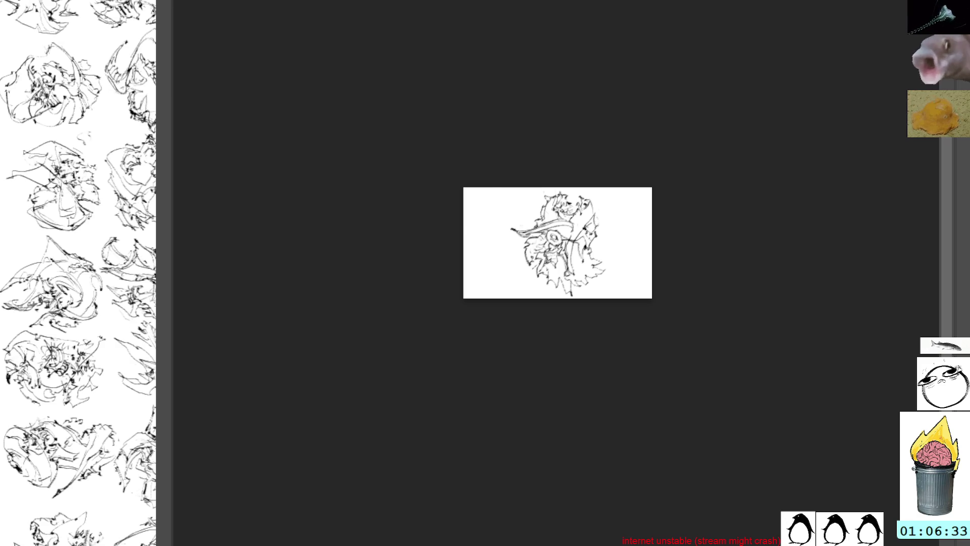
pyautogui.press('Delete')
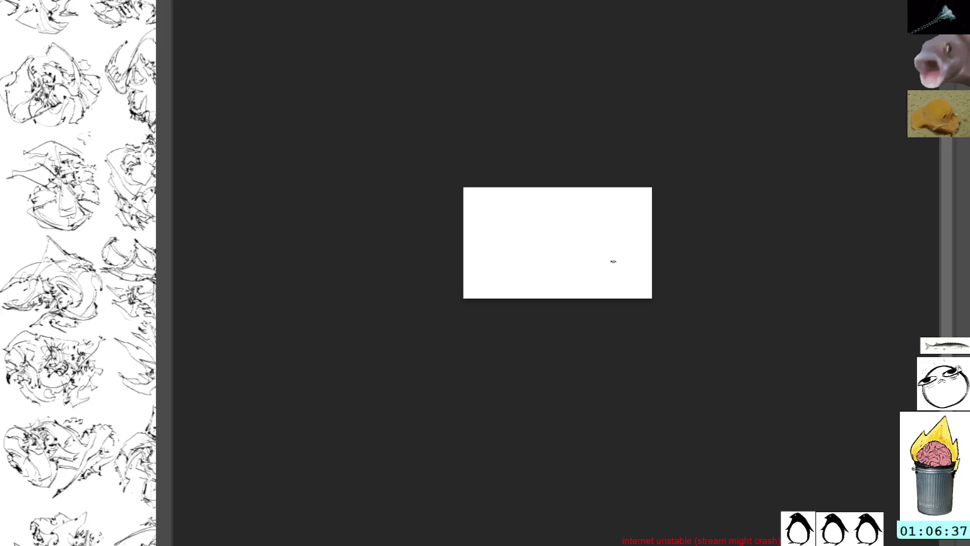
# Step: Crop outward to enlarge the canvas to wide landscape and paste the sketch centred
pyautogui.press('c')
pyautogui.moveTo(652, 298); pyautogui.dragTo(719, 327)
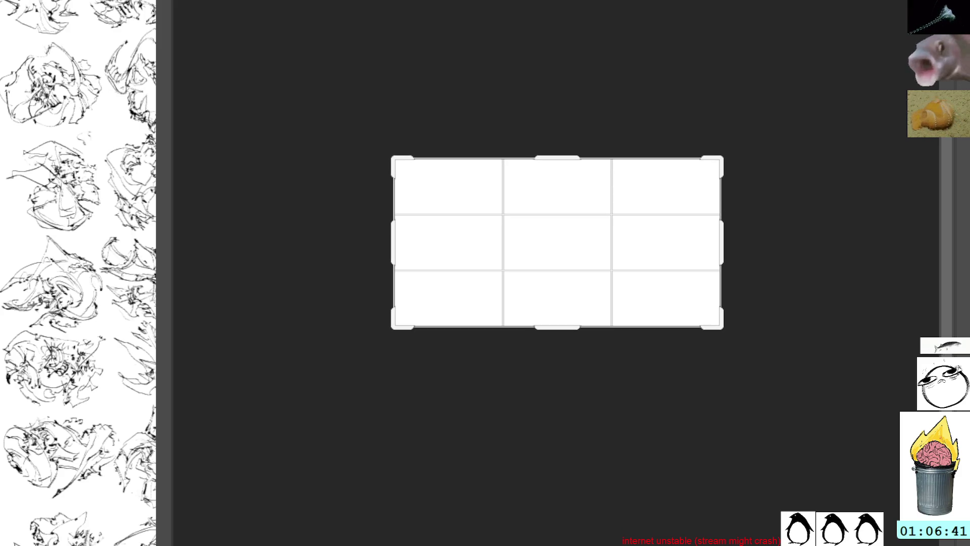
pyautogui.press('Return')
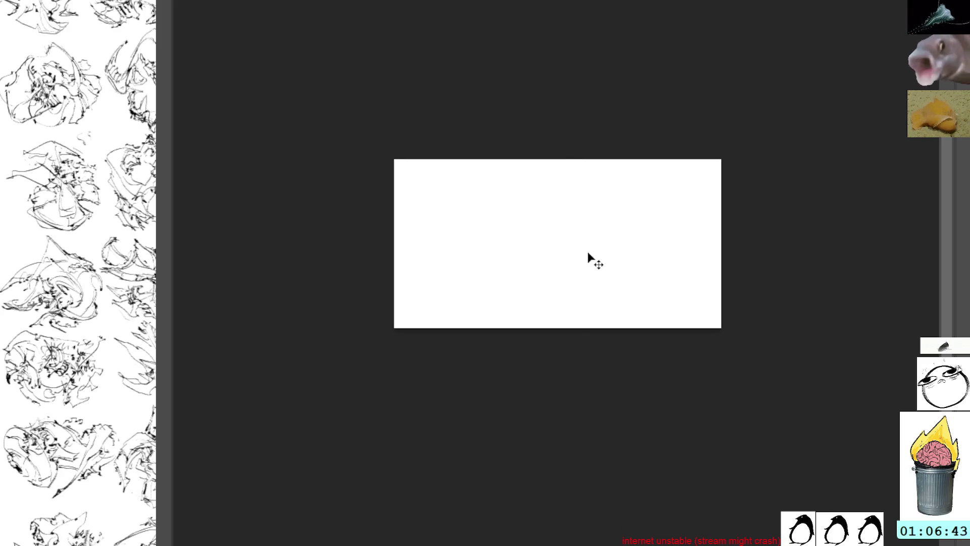
pyautogui.hotkey('ctrl', 'v')
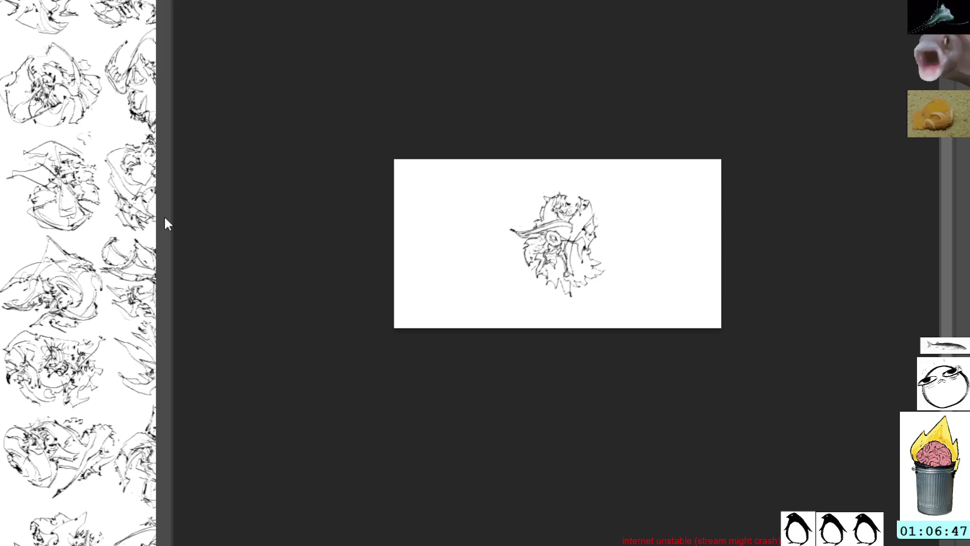
# Step: Resize and pan the reference pane, then switch it to a different figure-sketch sheet
pyautogui.scroll(-5, 170, 222)
pyautogui.moveTo(168, 197)
pyautogui.mouseDown()
pyautogui.moveTo(312, 207)
pyautogui.moveTo(332, 179)
pyautogui.mouseUp()
pyautogui.scroll(5, 332, 179)
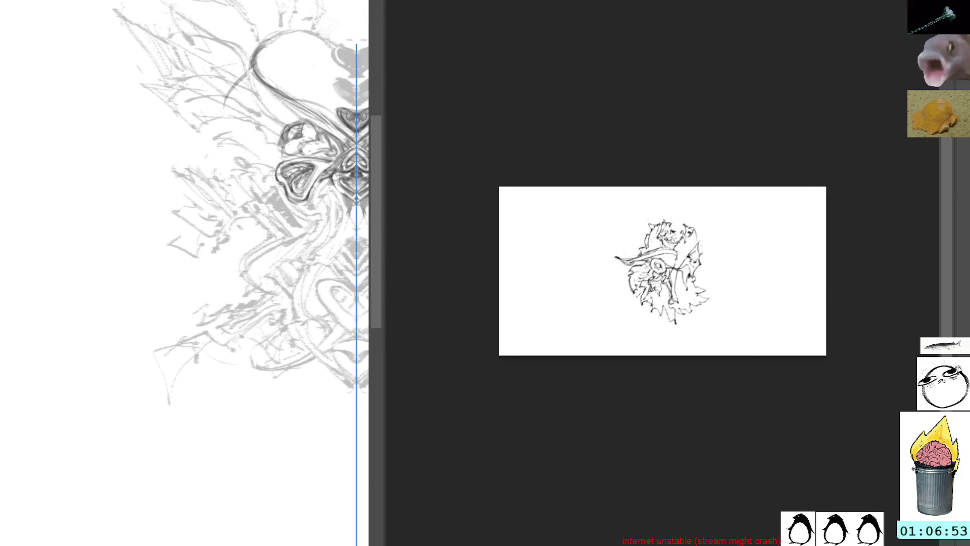
pyautogui.scroll(-5, 329, 279)
pyautogui.scroll(-3, 330, 280)
pyautogui.moveTo(330, 279); pyautogui.dragTo(237, 286)
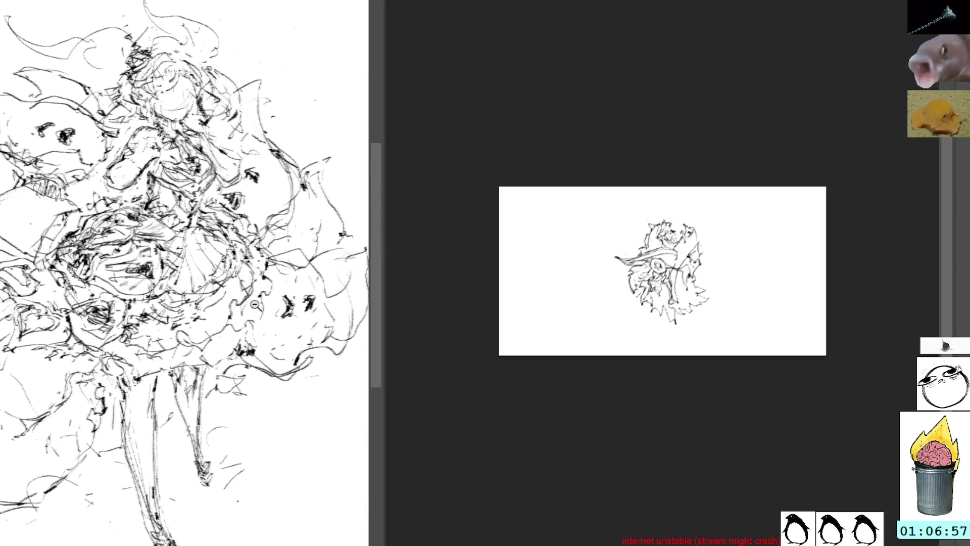
pyautogui.click(252, 302)
pyautogui.moveTo(381, 328)
pyautogui.mouseDown()
pyautogui.moveTo(223, 329)
pyautogui.moveTo(235, 334)
pyautogui.mouseUp()
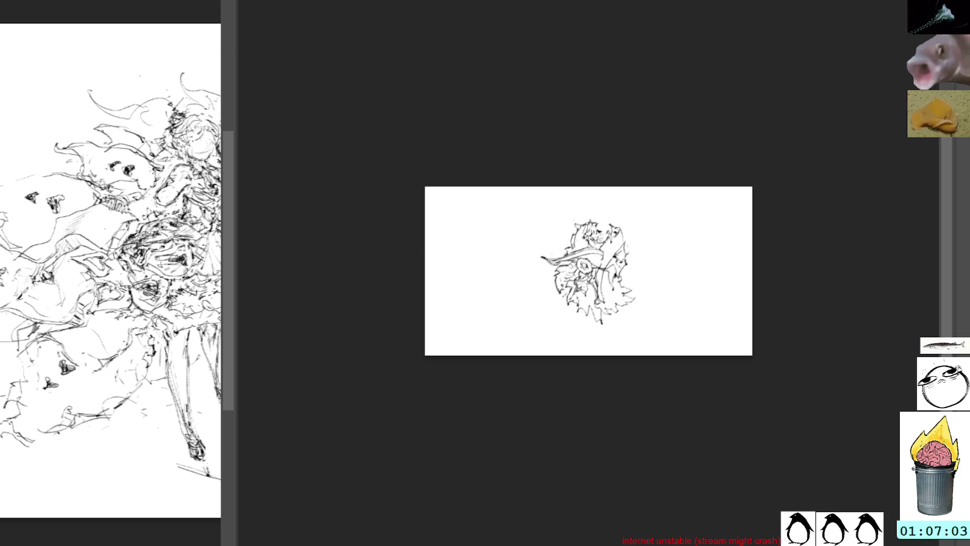
pyautogui.press('Right')
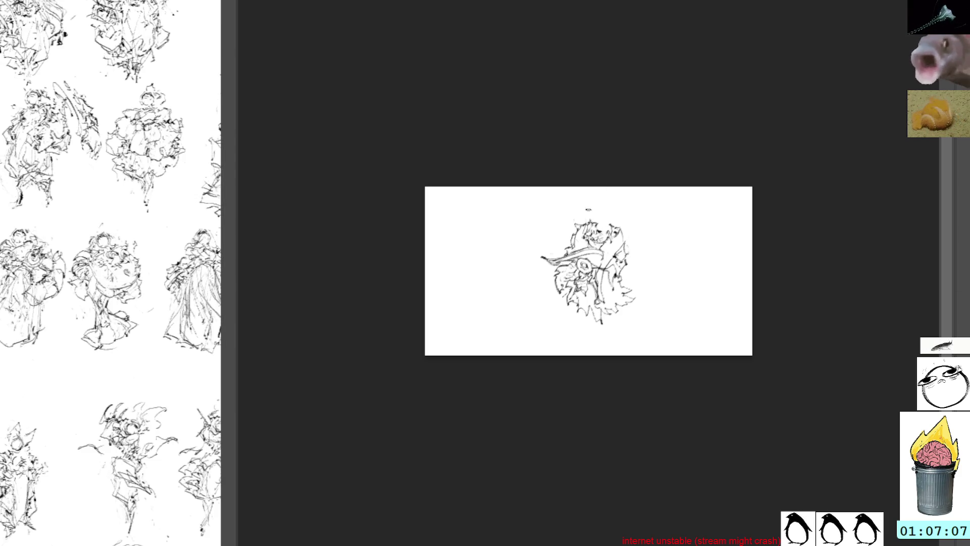
# Step: Lasso the pasted sketch and move it about 175 px toward the canvas's left
pyautogui.moveTo(601, 206); pyautogui.dragTo(615, 211)
pyautogui.hotkey('ctrl', 't')
pyautogui.moveTo(652, 263); pyautogui.dragTo(564, 258)
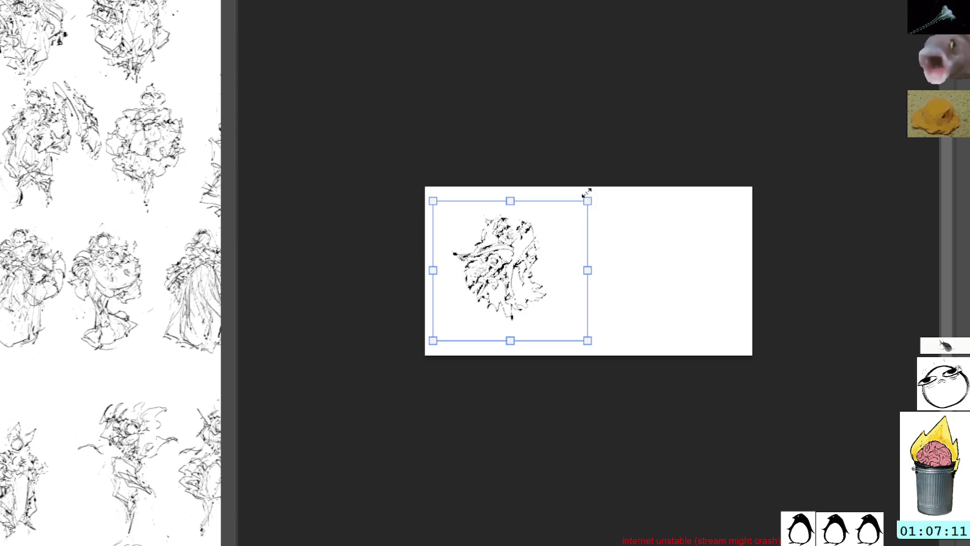
# Step: Cancel the move, erase the selected sketch and deselect, leaving the wide canvas blank
pyautogui.press('Escape')
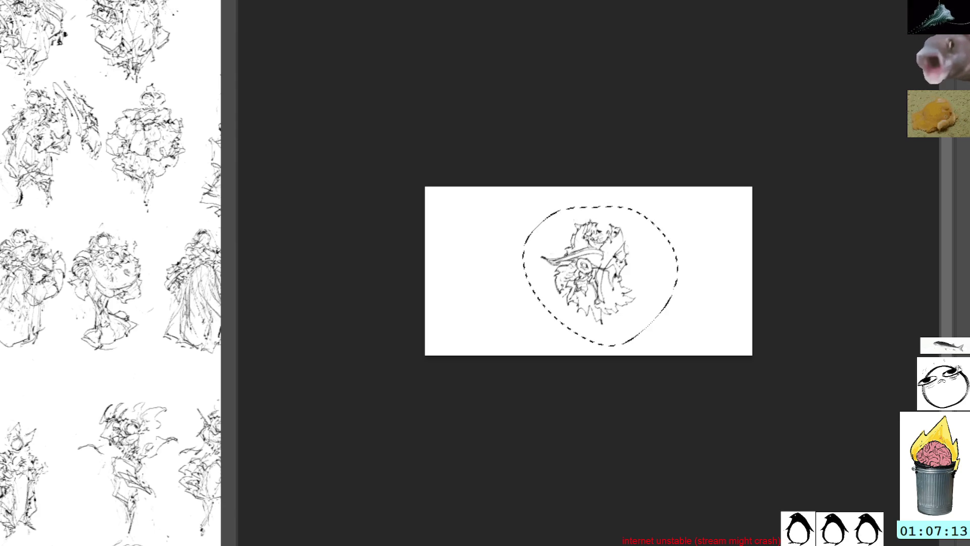
pyautogui.press('Delete')
pyautogui.hotkey('ctrl', 'd')
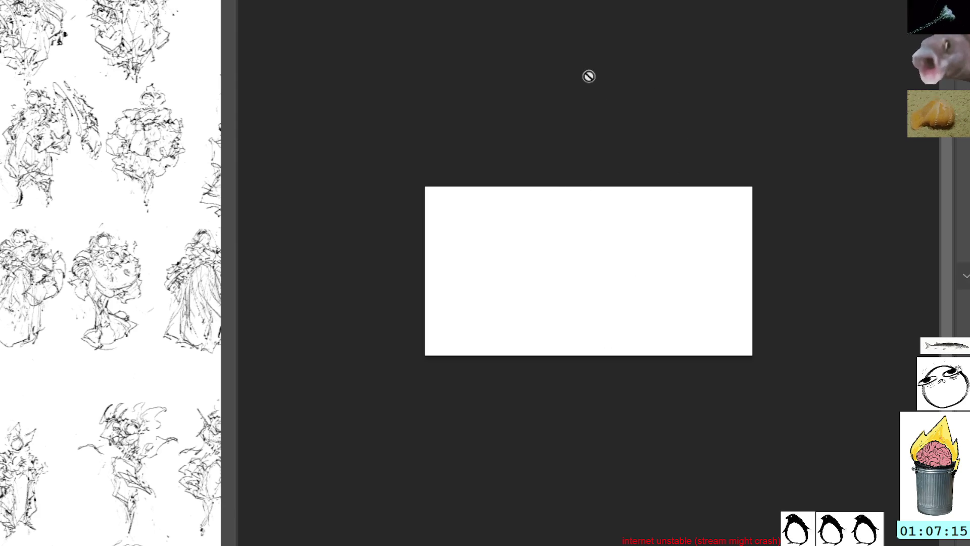
pyautogui.press('i')
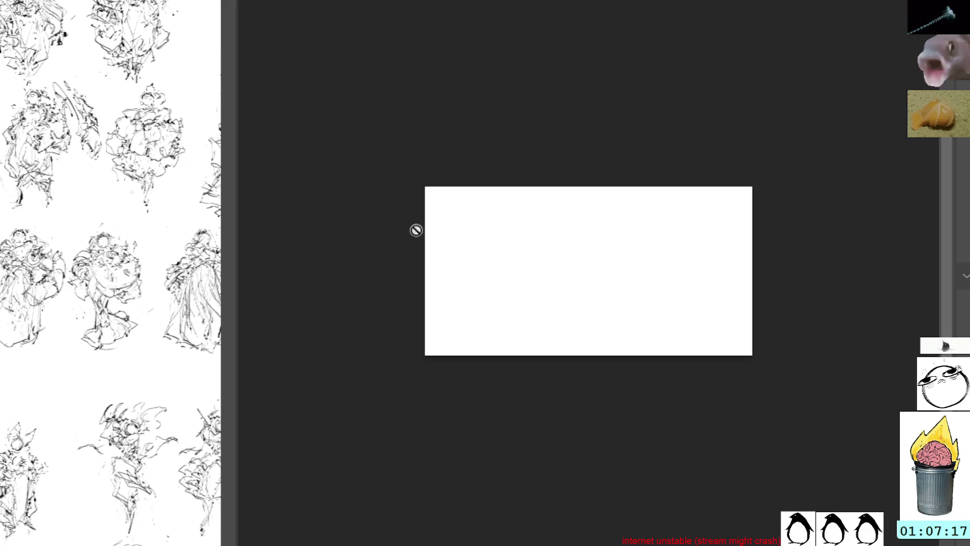
# Step: Dab marks at the lower left and draw long parallel diagonal beam strokes across the canvas
pyautogui.moveTo(425, 295)
pyautogui.mouseDown()
pyautogui.moveTo(462, 324)
pyautogui.moveTo(454, 313)
pyautogui.mouseUp()
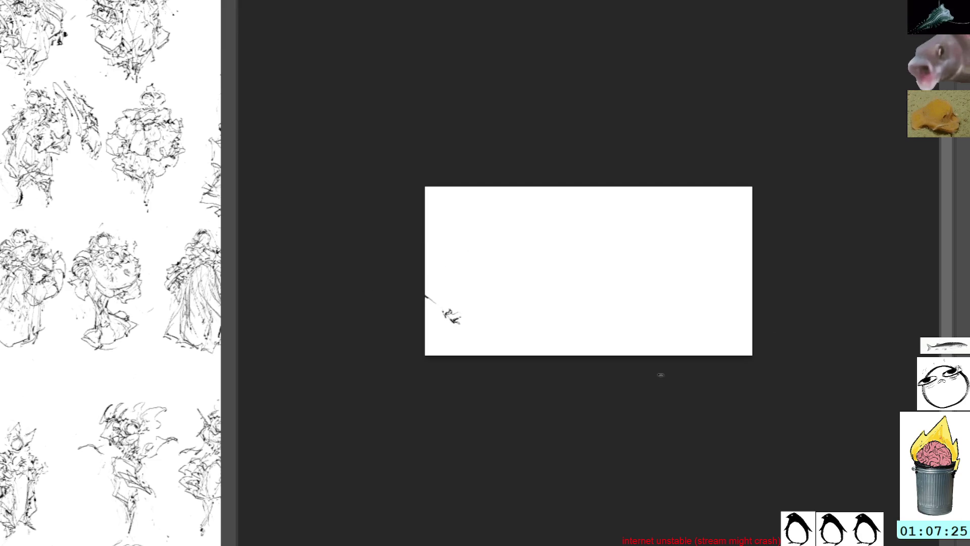
pyautogui.moveTo(544, 157); pyautogui.dragTo(405, 296)
pyautogui.moveTo(633, 99)
pyautogui.mouseDown()
pyautogui.moveTo(301, 411)
pyautogui.moveTo(379, 331)
pyautogui.mouseUp()
pyautogui.moveTo(622, 24); pyautogui.dragTo(432, 381)
pyautogui.moveTo(599, 80); pyautogui.dragTo(404, 469)
pyautogui.moveTo(584, 135); pyautogui.dragTo(445, 374)
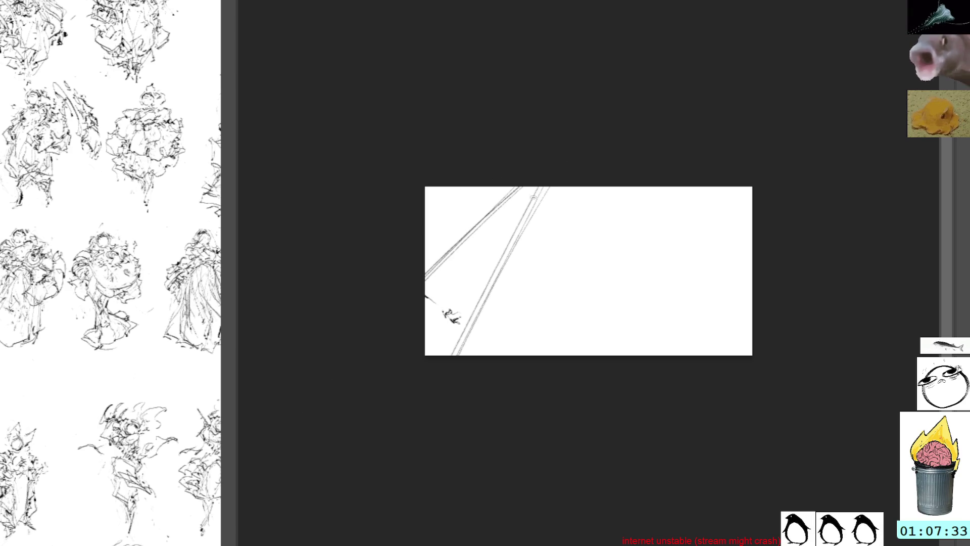
# Step: Draw a near-vertical beam and two diagonal lines to the bottom edge on the right
pyautogui.moveTo(617, 66); pyautogui.dragTo(612, 374)
pyautogui.moveTo(615, 179); pyautogui.dragTo(614, 356)
pyautogui.moveTo(617, 175); pyautogui.dragTo(620, 383)
pyautogui.moveTo(620, 168); pyautogui.dragTo(621, 365)
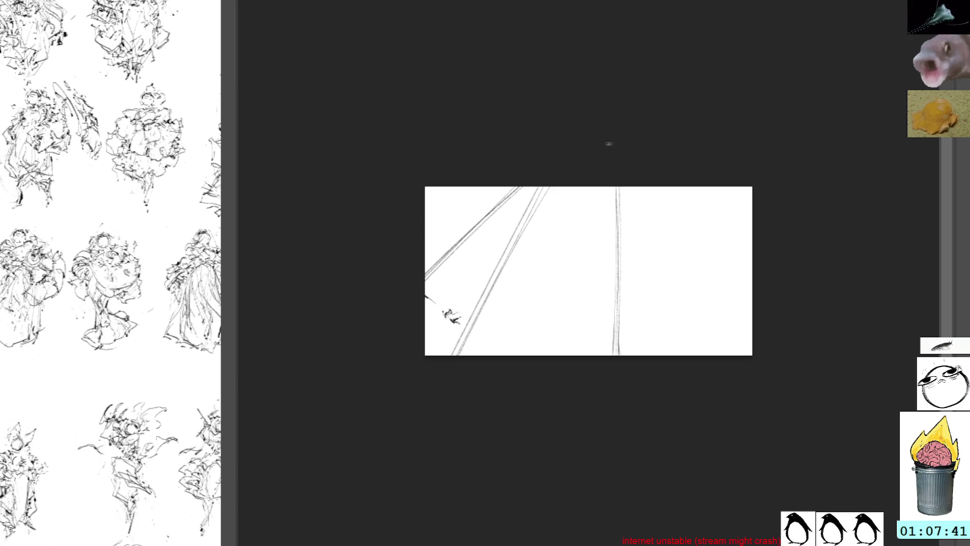
pyautogui.moveTo(659, 198); pyautogui.dragTo(727, 357)
pyautogui.moveTo(620, 88); pyautogui.dragTo(735, 364)
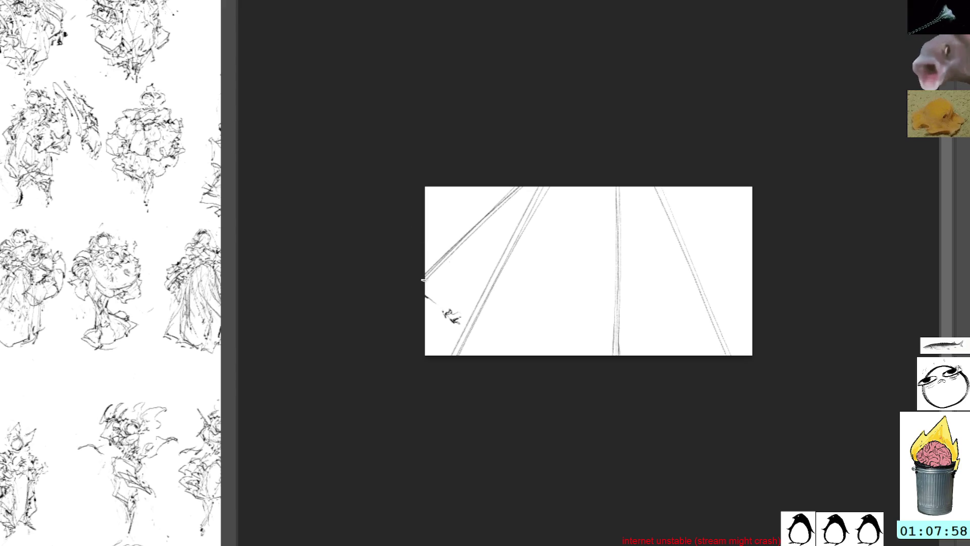
# Step: Scribble and thicken a small blob figure, with dark marks beneath it, at the lower-left
pyautogui.moveTo(422, 287); pyautogui.dragTo(466, 318)
pyautogui.moveTo(459, 273); pyautogui.dragTo(445, 290)
pyautogui.moveTo(441, 276)
pyautogui.mouseDown()
pyautogui.moveTo(468, 272)
pyautogui.moveTo(490, 290)
pyautogui.moveTo(478, 336)
pyautogui.moveTo(484, 321)
pyautogui.mouseUp()
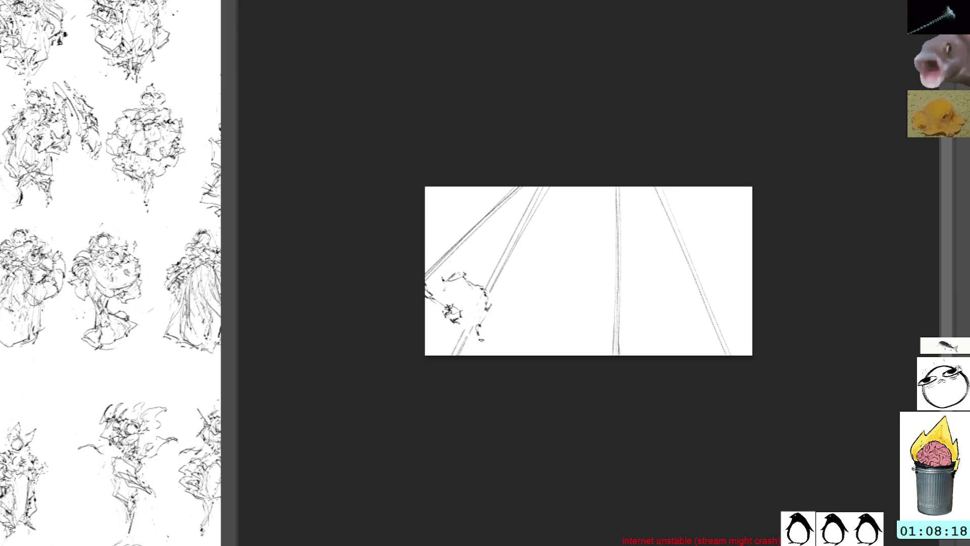
pyautogui.moveTo(494, 325); pyautogui.dragTo(502, 344)
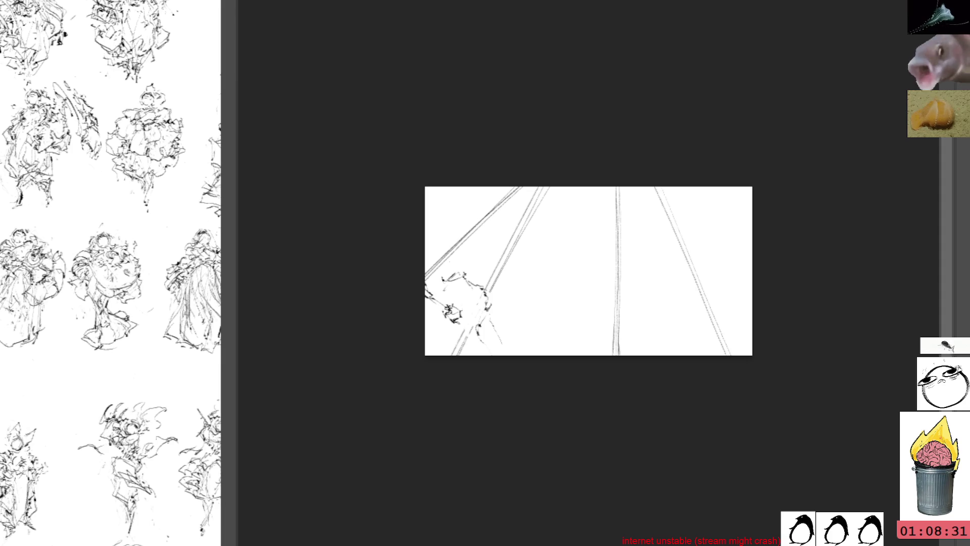
pyautogui.moveTo(479, 330); pyautogui.dragTo(512, 339)
pyautogui.moveTo(488, 309); pyautogui.dragTo(503, 333)
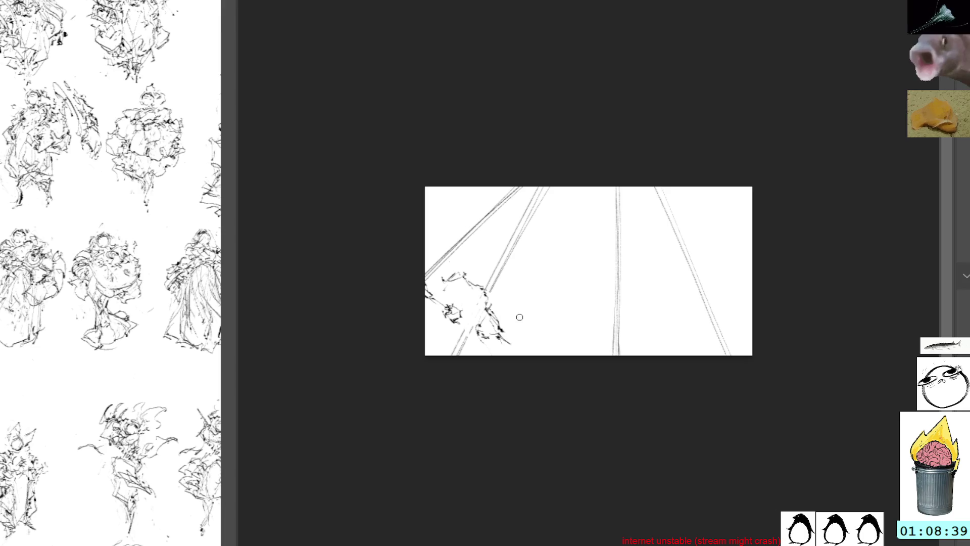
# Step: Lasso and delete the unwanted diagonal lines, then darken the remaining sketch strokes
pyautogui.press('l')
pyautogui.moveTo(656, 133)
pyautogui.mouseDown()
pyautogui.moveTo(486, 170)
pyautogui.moveTo(447, 268)
pyautogui.moveTo(541, 303)
pyautogui.moveTo(636, 153)
pyautogui.mouseUp()
pyautogui.press('Delete')
pyautogui.hotkey('ctrl', 'd')
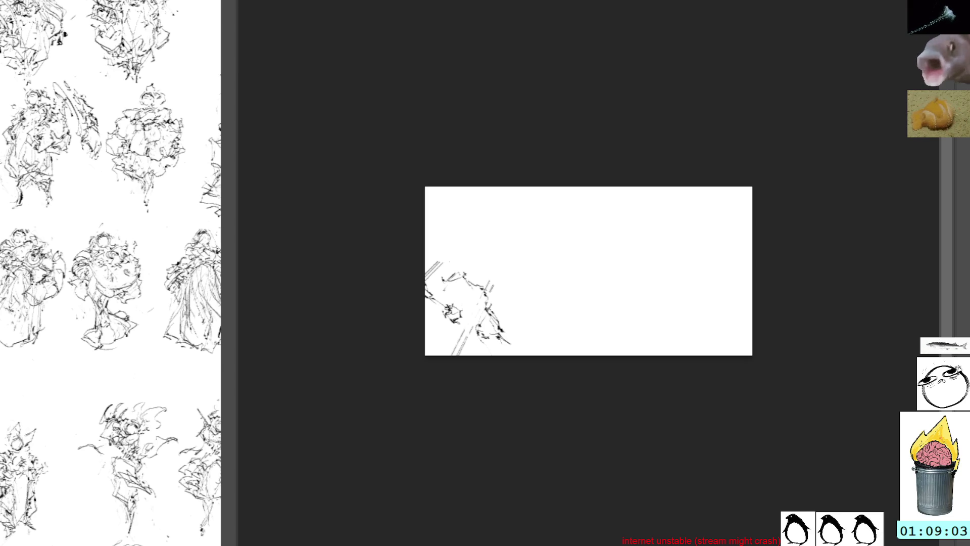
pyautogui.hotkey('ctrl', 'f')
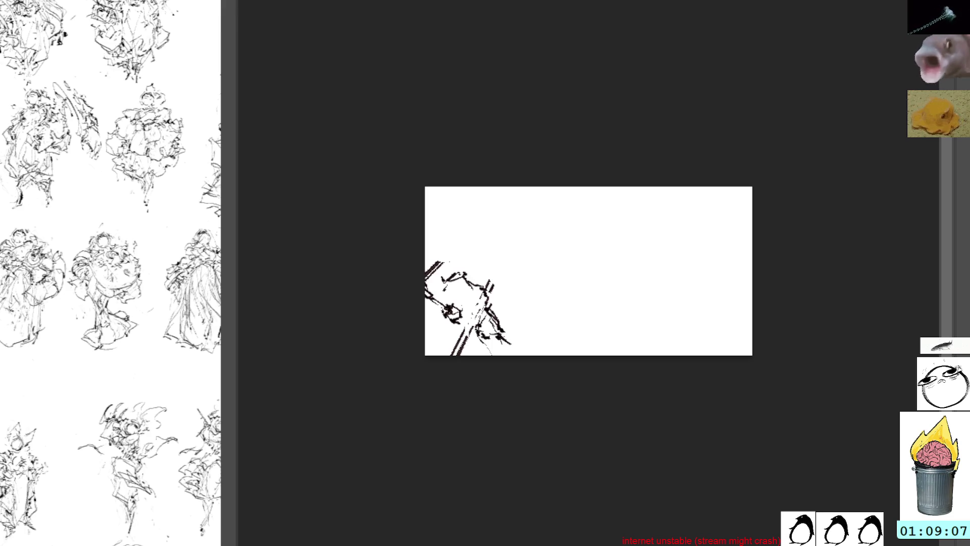
# Step: Try a loop, a heart-shaped stroke and a grey stroke on the canvas, undoing each
pyautogui.moveTo(609, 245)
pyautogui.mouseDown()
pyautogui.moveTo(614, 225)
pyautogui.moveTo(622, 258)
pyautogui.mouseUp()
pyautogui.hotkey('ctrl', 'z')
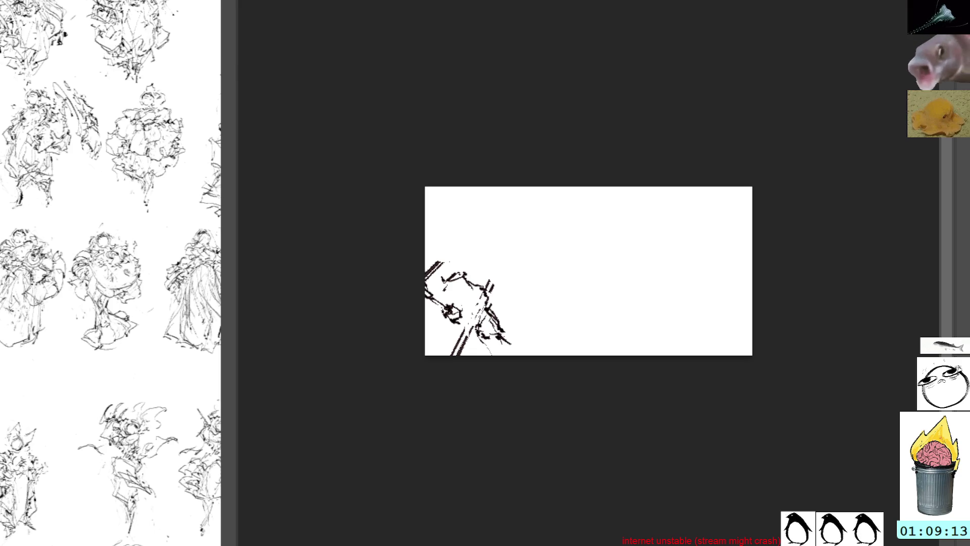
pyautogui.moveTo(595, 221); pyautogui.dragTo(626, 253)
pyautogui.hotkey('ctrl', 'z')
pyautogui.hotkey('ctrl', 'z')
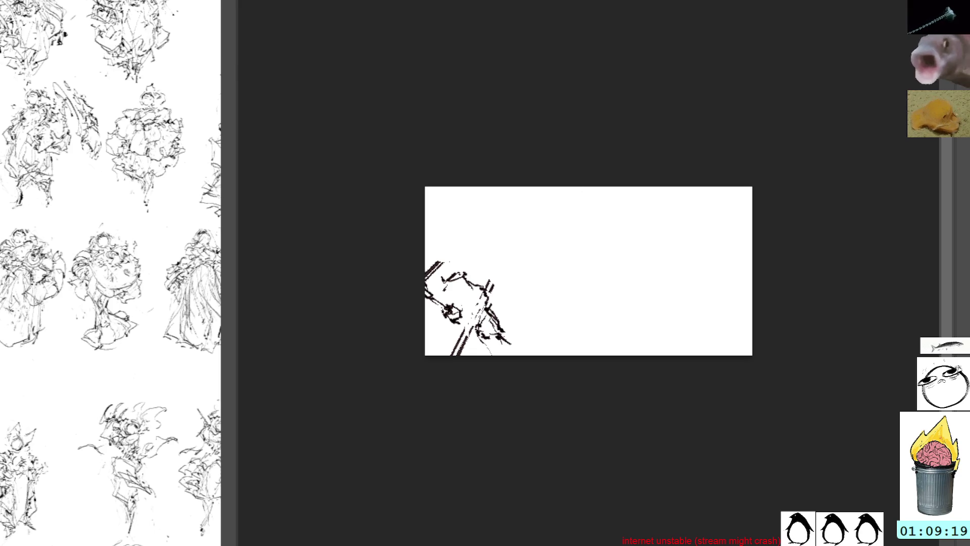
pyautogui.moveTo(557, 219); pyautogui.dragTo(603, 246)
pyautogui.hotkey('ctrl', 'z')
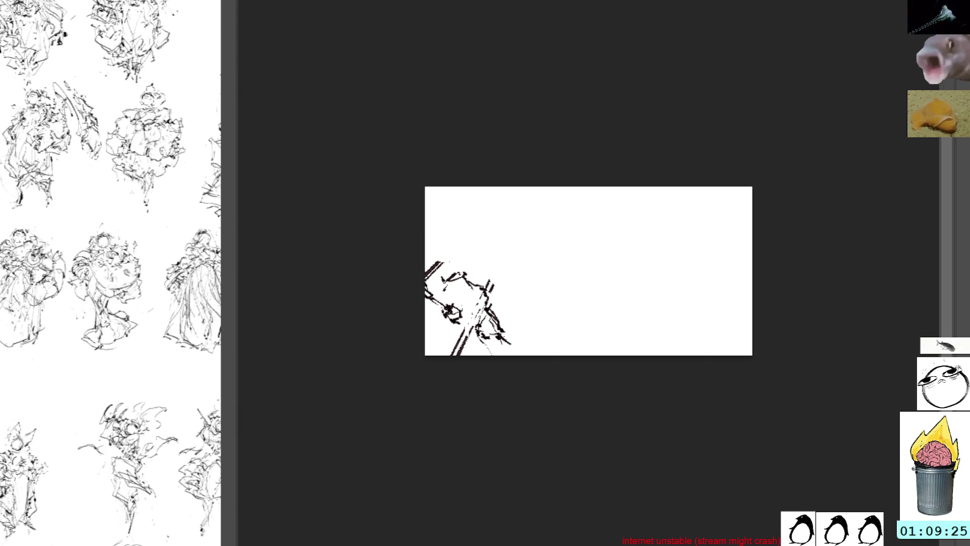
# Step: Paint a grey stroke over the left sketch and flood the background with grey
pyautogui.moveTo(461, 268); pyautogui.dragTo(499, 314)
pyautogui.press('g')
pyautogui.click(625, 254)
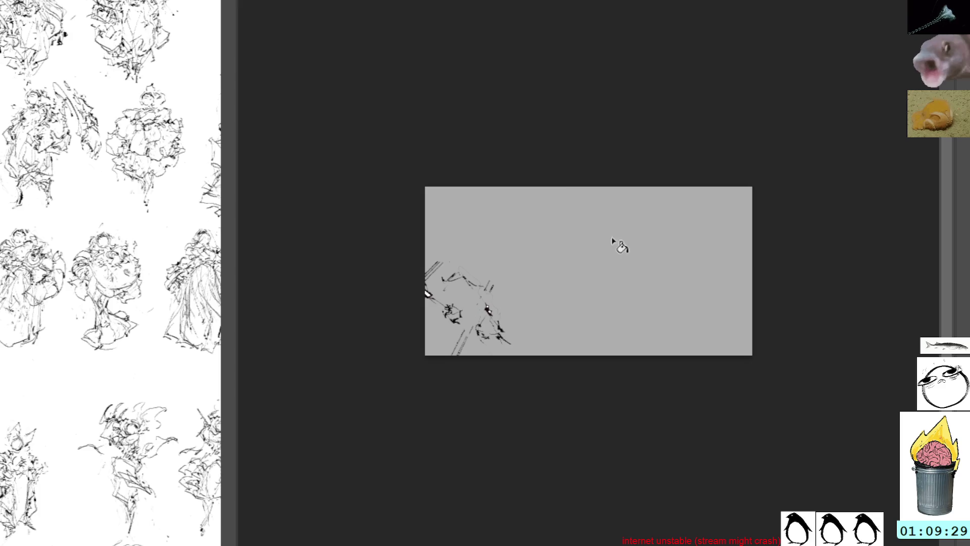
# Step: Undo the erasing and grey fill, then fill the whole background light grey
pyautogui.moveTo(427, 280)
pyautogui.mouseDown()
pyautogui.moveTo(444, 266)
pyautogui.moveTo(418, 276)
pyautogui.moveTo(516, 345)
pyautogui.moveTo(480, 288)
pyautogui.moveTo(457, 366)
pyautogui.mouseUp()
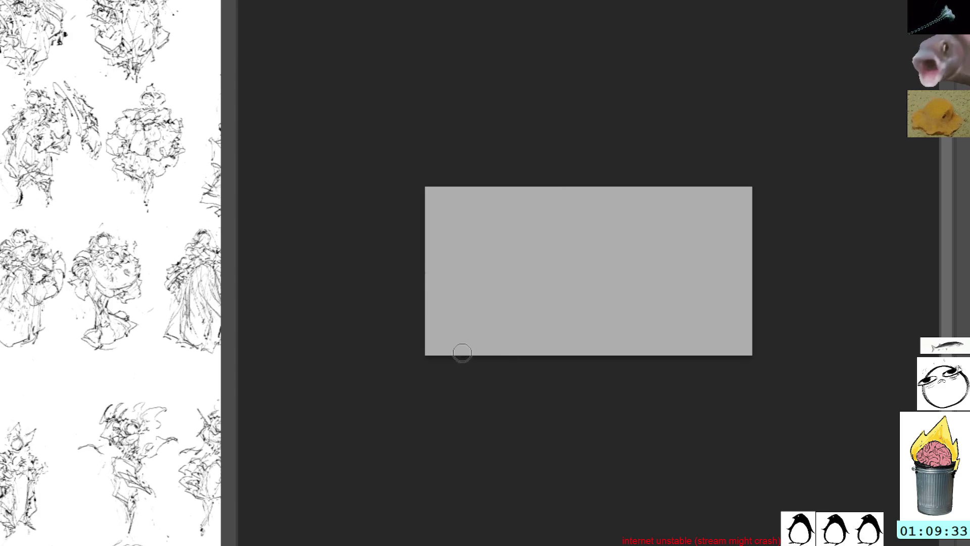
pyautogui.hotkey('ctrl', 'z')
pyautogui.hotkey('ctrl', 'z')
pyautogui.hotkey('ctrl', 'z')
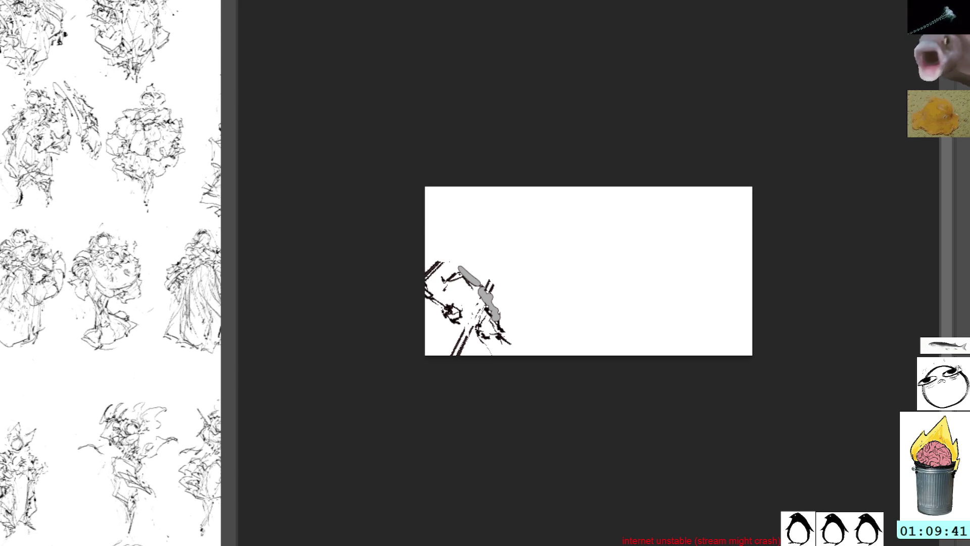
pyautogui.click(712, 314)
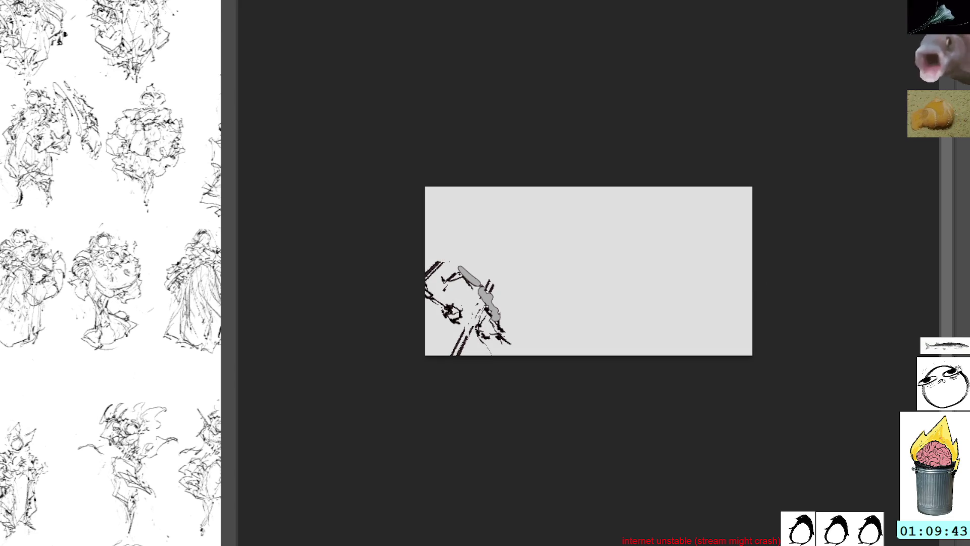
# Step: In a rotated view, draw a long double-lined beam from a cloudy tip, then reset rotation
pyautogui.moveTo(827, 245)
pyautogui.mouseDown()
pyautogui.moveTo(776, 113)
pyautogui.moveTo(599, 117)
pyautogui.mouseUp()
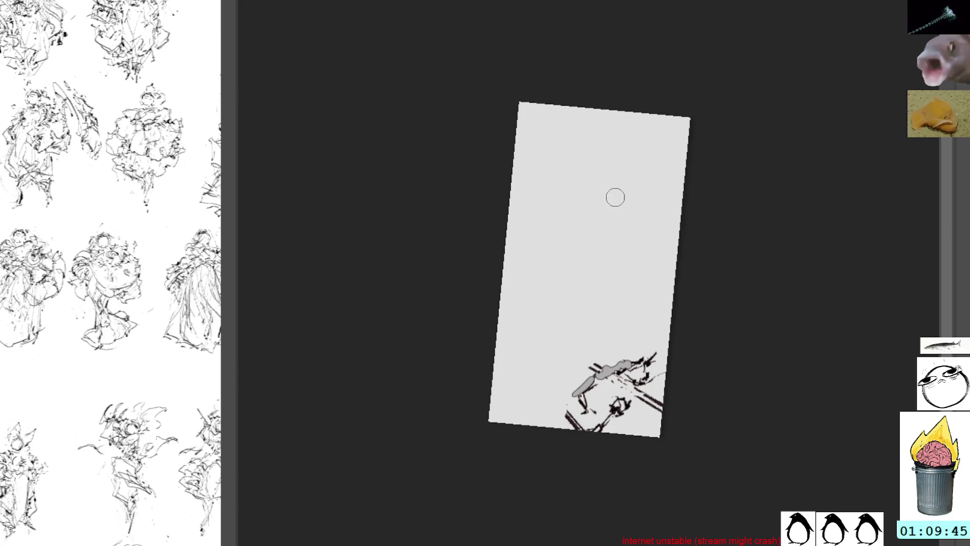
pyautogui.moveTo(662, 121)
pyautogui.mouseDown()
pyautogui.moveTo(663, 154)
pyautogui.moveTo(580, 278)
pyautogui.mouseUp()
pyautogui.moveTo(617, 224)
pyautogui.mouseDown()
pyautogui.moveTo(567, 288)
pyautogui.moveTo(547, 346)
pyautogui.moveTo(571, 414)
pyautogui.moveTo(553, 317)
pyautogui.moveTo(580, 417)
pyautogui.mouseUp()
pyautogui.moveTo(554, 317)
pyautogui.mouseDown()
pyautogui.moveTo(585, 432)
pyautogui.moveTo(581, 407)
pyautogui.mouseUp()
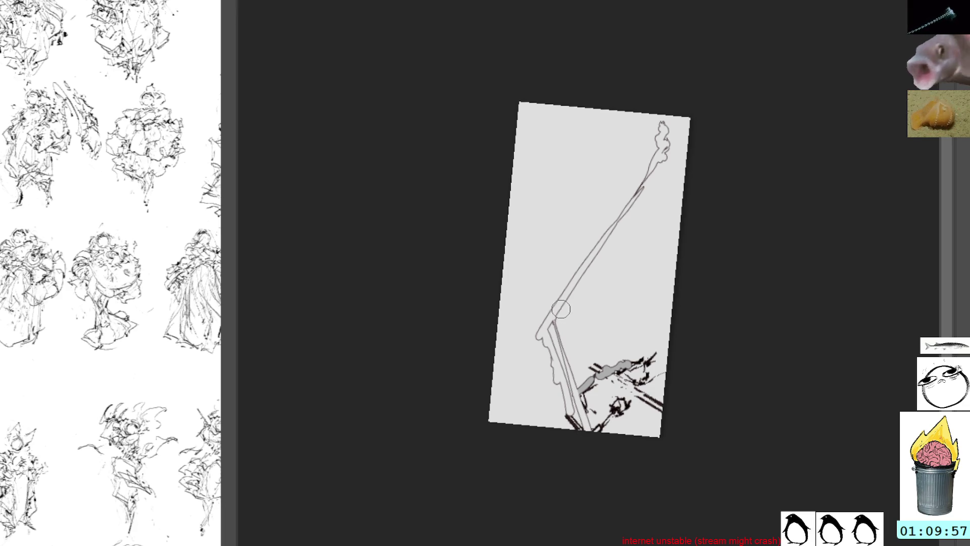
pyautogui.moveTo(556, 326)
pyautogui.mouseDown()
pyautogui.moveTo(575, 291)
pyautogui.moveTo(570, 348)
pyautogui.moveTo(584, 298)
pyautogui.mouseUp()
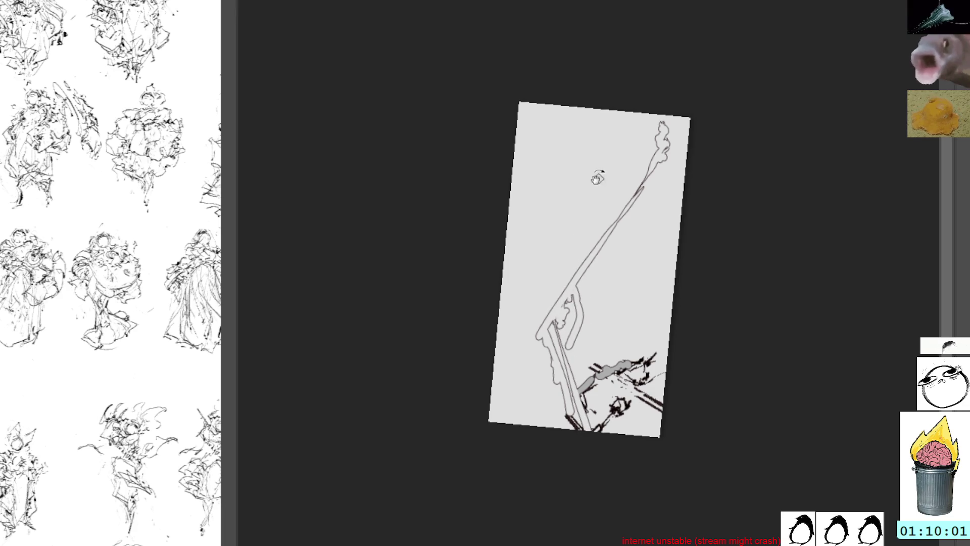
pyautogui.hotkey('ctrl', ']')
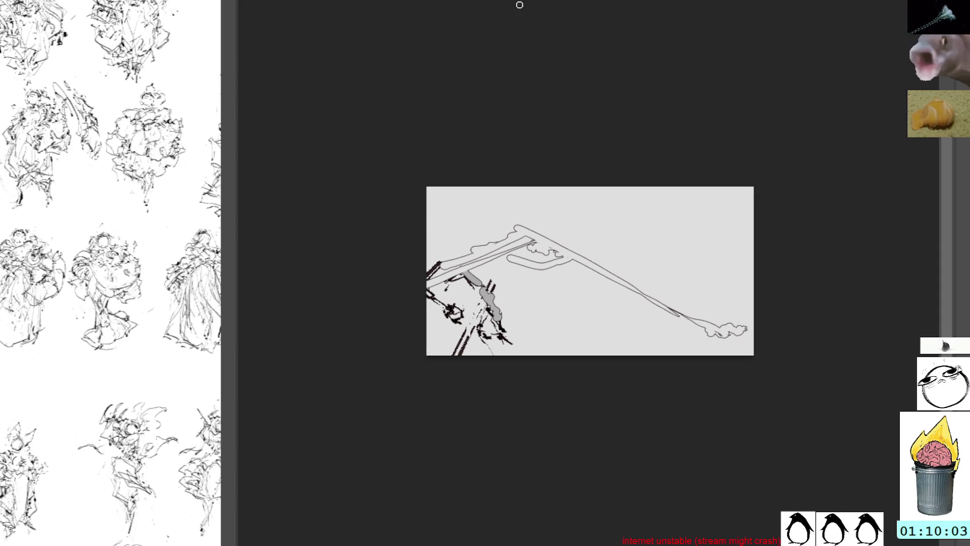
pyautogui.press(']')
pyautogui.press(']')
pyautogui.press(']')
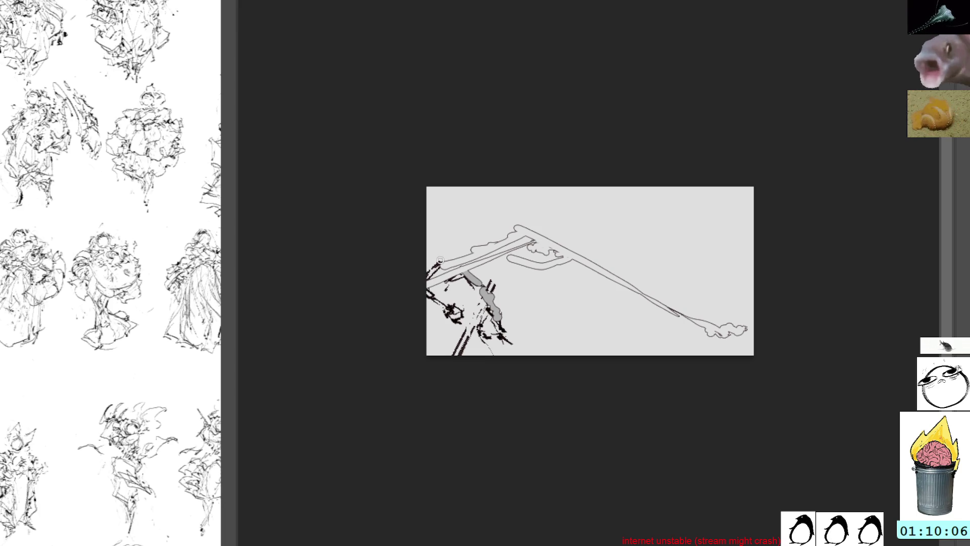
pyautogui.press(']')
pyautogui.press(']')
pyautogui.press(']')
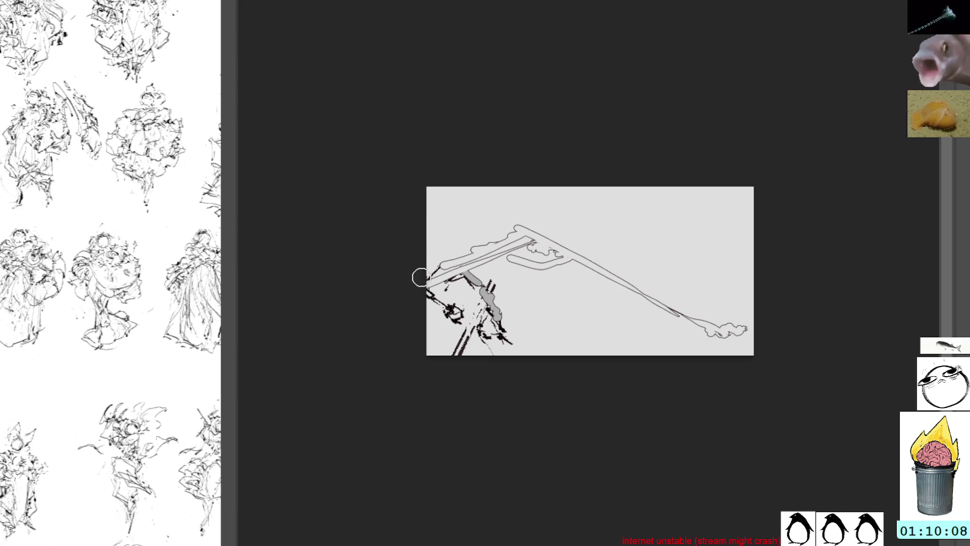
# Step: Add cloud-like lobes and a widened grey pole at the upper left, discarding two trial bars
pyautogui.moveTo(433, 259)
pyautogui.mouseDown()
pyautogui.moveTo(449, 258)
pyautogui.moveTo(450, 246)
pyautogui.mouseUp()
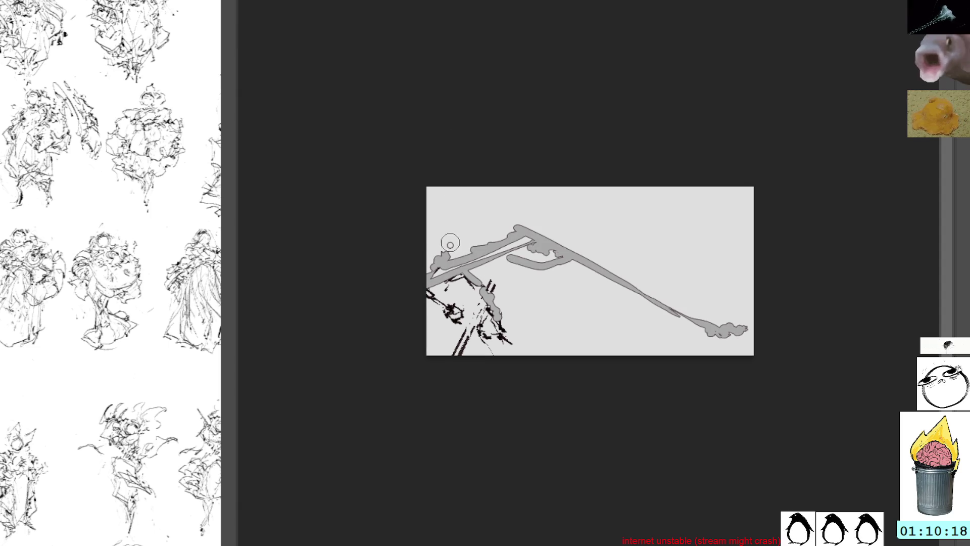
pyautogui.moveTo(427, 202)
pyautogui.mouseDown()
pyautogui.moveTo(455, 244)
pyautogui.moveTo(423, 171)
pyautogui.mouseUp()
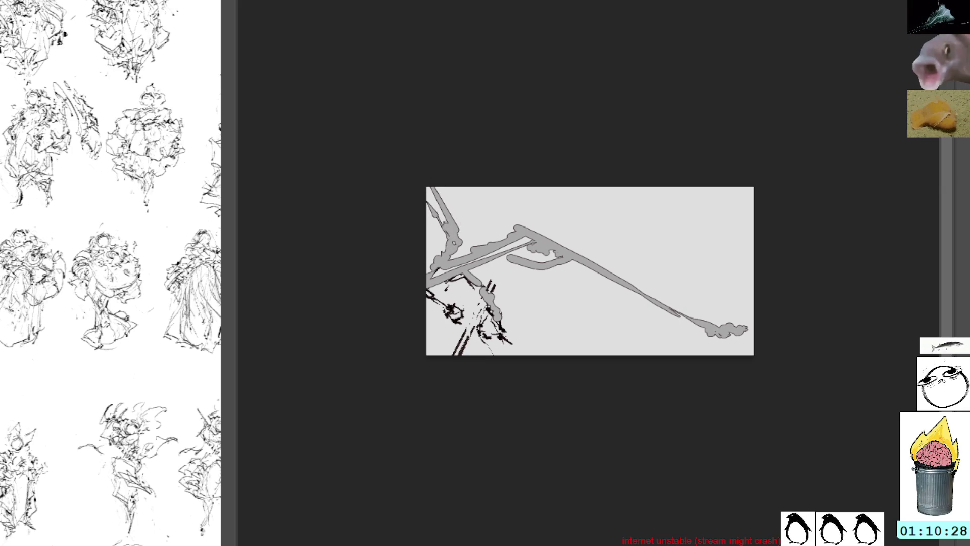
pyautogui.moveTo(453, 189); pyautogui.dragTo(467, 221)
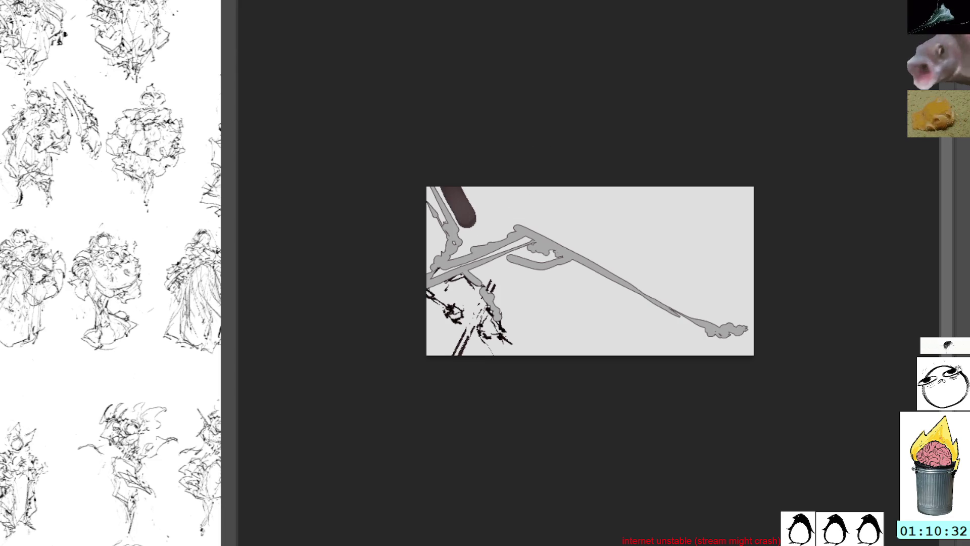
pyautogui.hotkey('ctrl', 'z')
pyautogui.moveTo(457, 187)
pyautogui.mouseDown()
pyautogui.moveTo(480, 242)
pyautogui.moveTo(499, 220)
pyautogui.moveTo(495, 196)
pyautogui.moveTo(516, 224)
pyautogui.mouseUp()
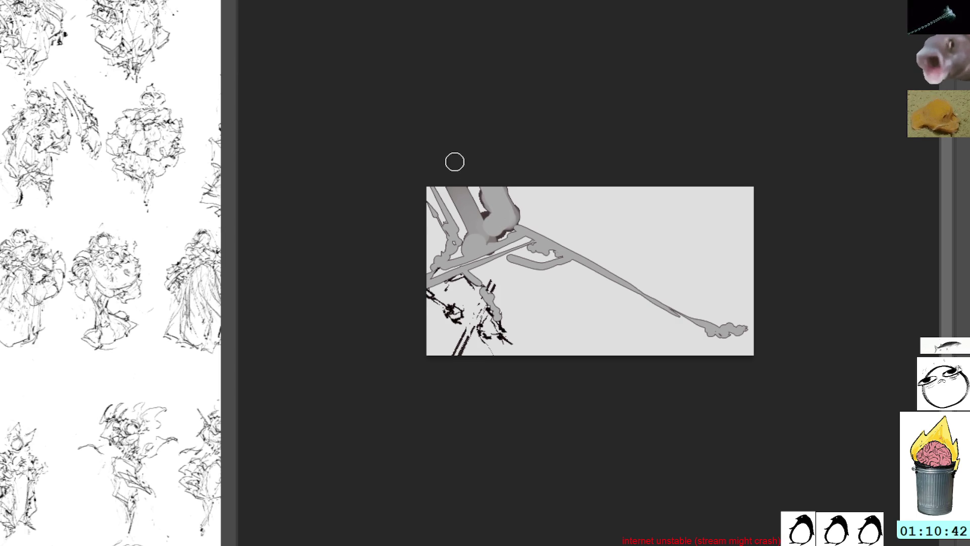
pyautogui.hotkey('ctrl', 'z')
pyautogui.hotkey('ctrl', 'z')
pyautogui.hotkey('ctrl', 'z')
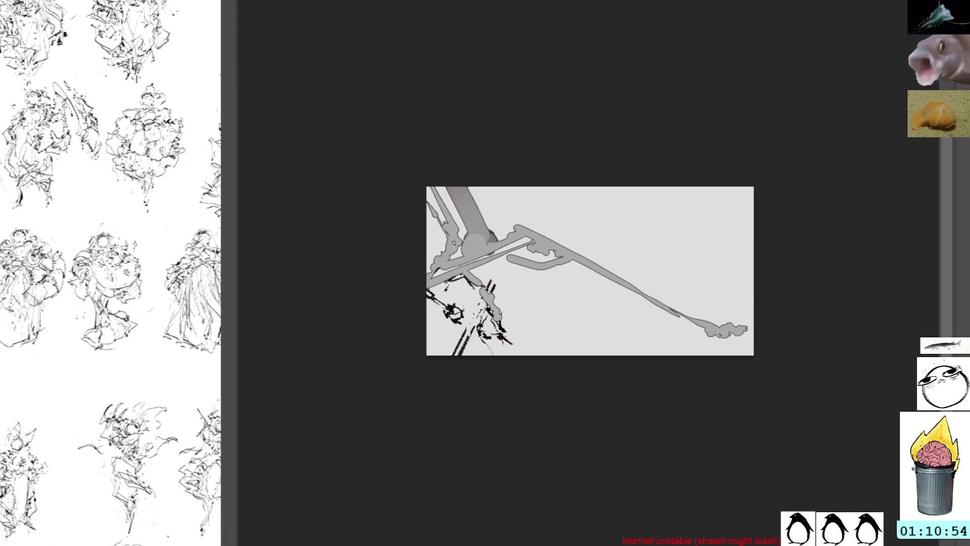
pyautogui.moveTo(480, 192); pyautogui.dragTo(490, 224)
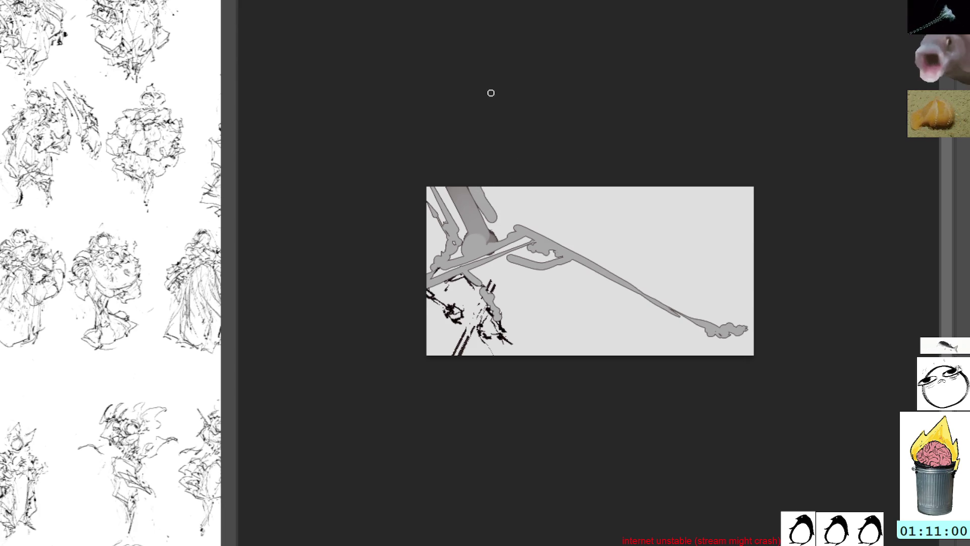
# Step: Paint a diagonal grey beam to the bottom edge and darken the upper shaft with grey
pyautogui.moveTo(490, 253); pyautogui.dragTo(494, 301)
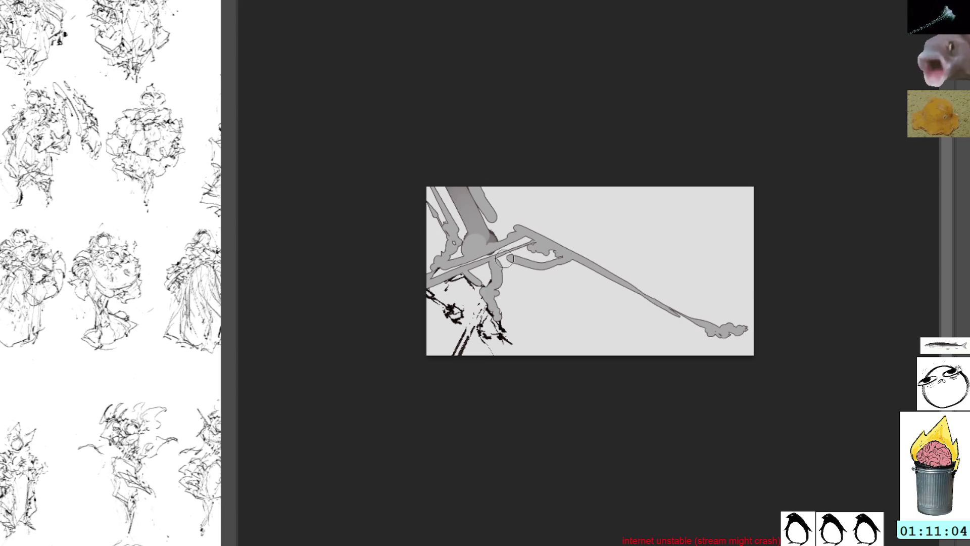
pyautogui.moveTo(501, 255); pyautogui.dragTo(502, 286)
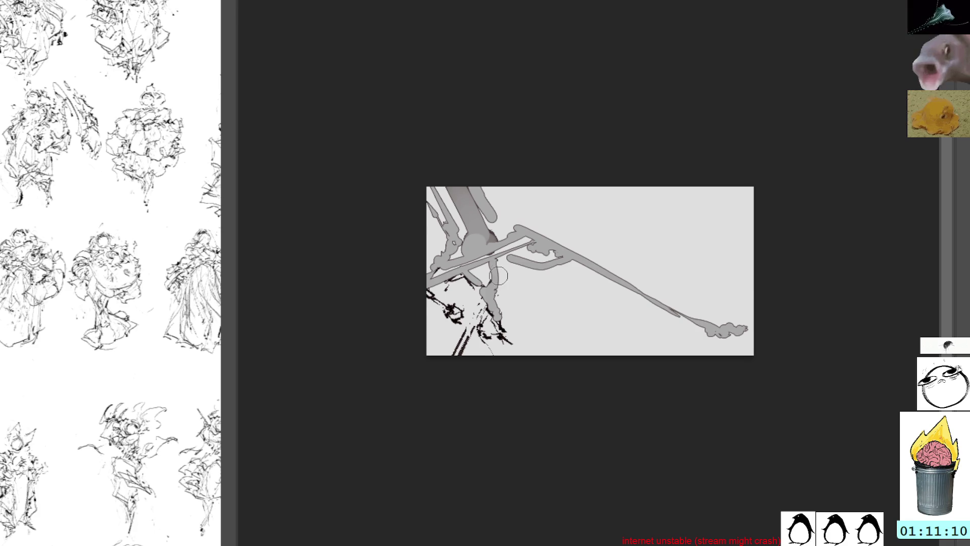
pyautogui.moveTo(502, 279)
pyautogui.mouseDown()
pyautogui.moveTo(506, 307)
pyautogui.moveTo(564, 358)
pyautogui.mouseUp()
pyautogui.moveTo(500, 306); pyautogui.dragTo(561, 364)
pyautogui.moveTo(480, 197); pyautogui.dragTo(492, 224)
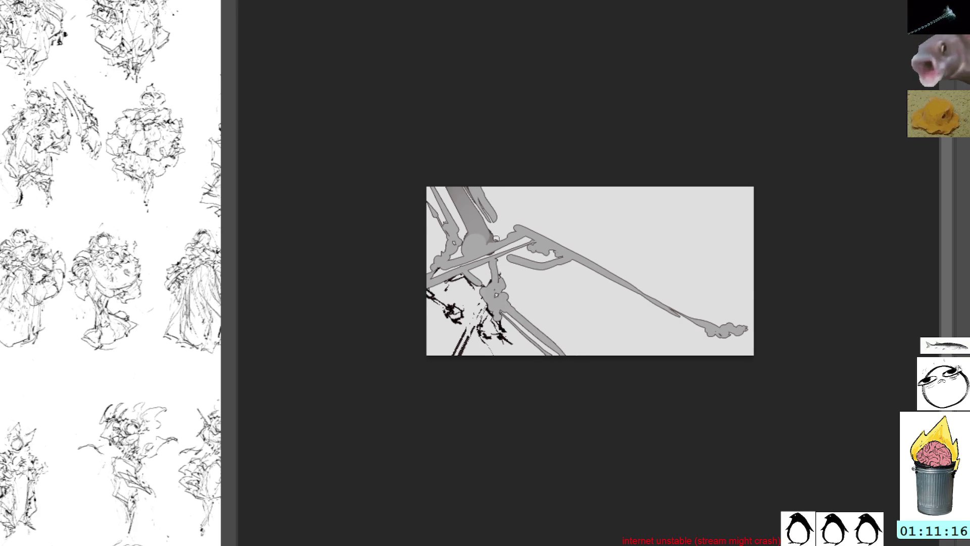
pyautogui.moveTo(461, 176)
pyautogui.mouseDown()
pyautogui.moveTo(493, 237)
pyautogui.moveTo(485, 224)
pyautogui.mouseUp()
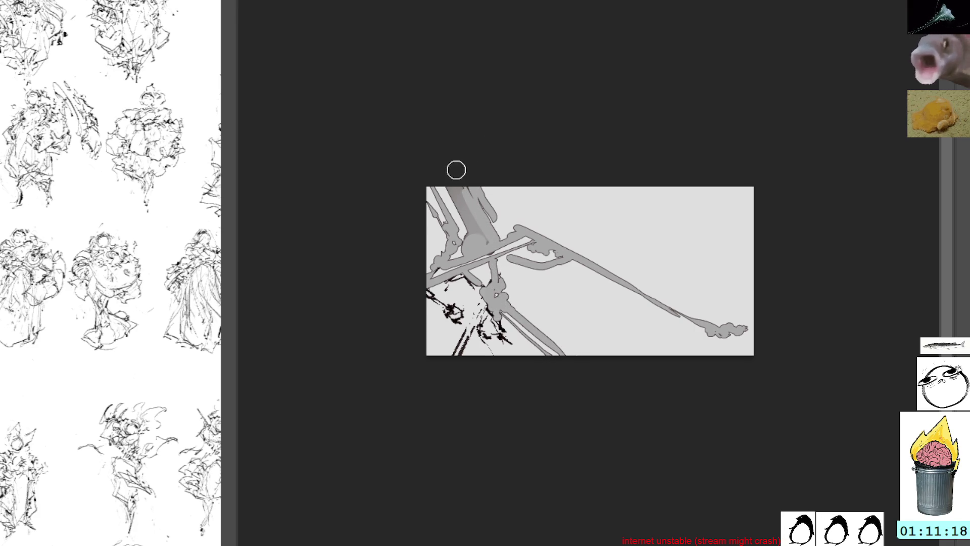
# Step: On a rotated view, paint a new grey diagonal beam joined to the long diagonal
pyautogui.press('r')
pyautogui.moveTo(690, 91)
pyautogui.mouseDown()
pyautogui.moveTo(684, 271)
pyautogui.moveTo(622, 356)
pyautogui.moveTo(702, 351)
pyautogui.moveTo(663, 261)
pyautogui.mouseUp()
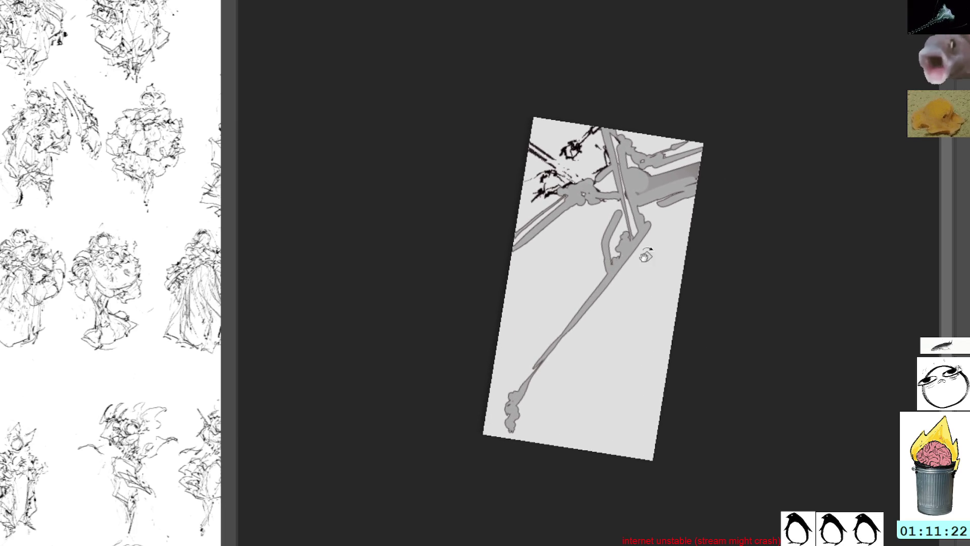
pyautogui.moveTo(577, 327); pyautogui.dragTo(622, 453)
pyautogui.click(573, 331)
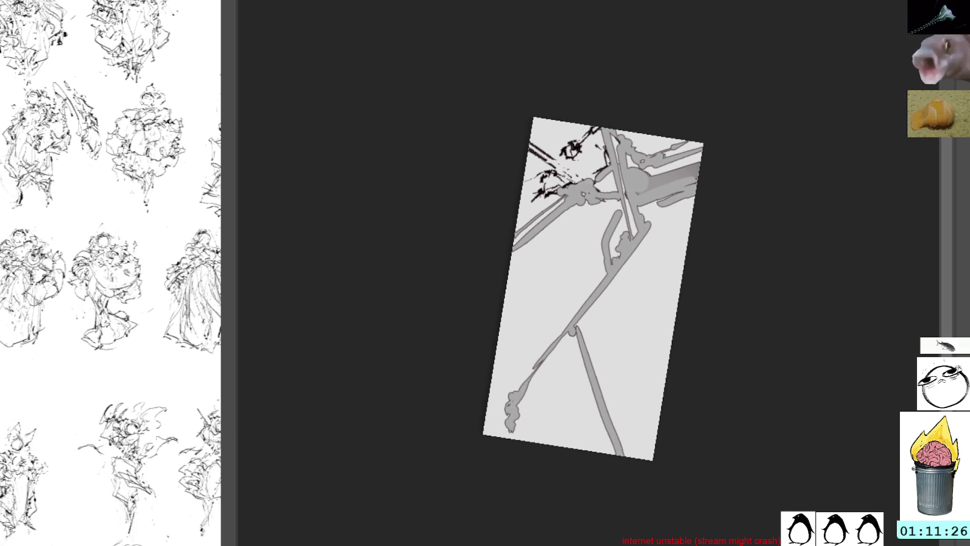
# Step: Reset the view rotation and paint a thin branch and vertical post at top-right
pyautogui.press('5')
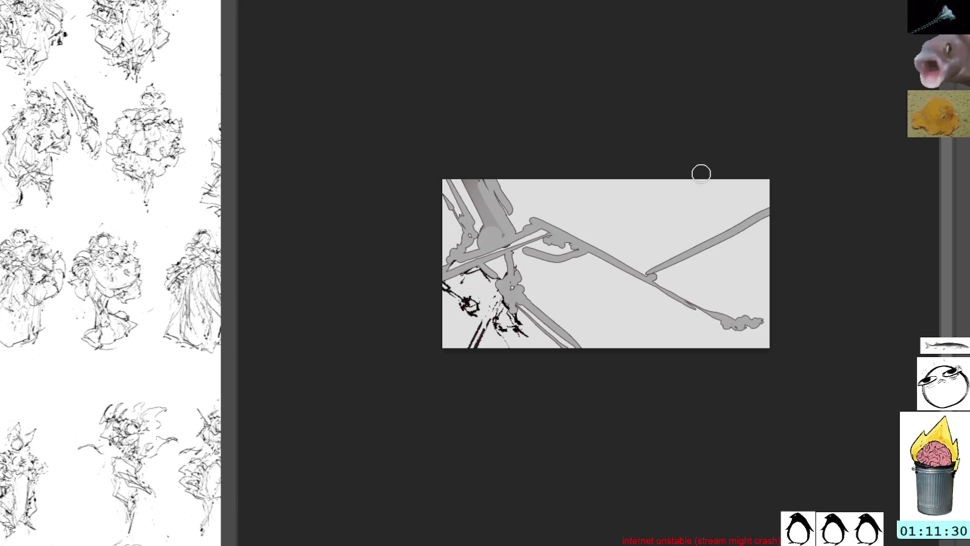
pyautogui.moveTo(734, 208)
pyautogui.mouseDown()
pyautogui.moveTo(767, 226)
pyautogui.moveTo(767, 212)
pyautogui.mouseUp()
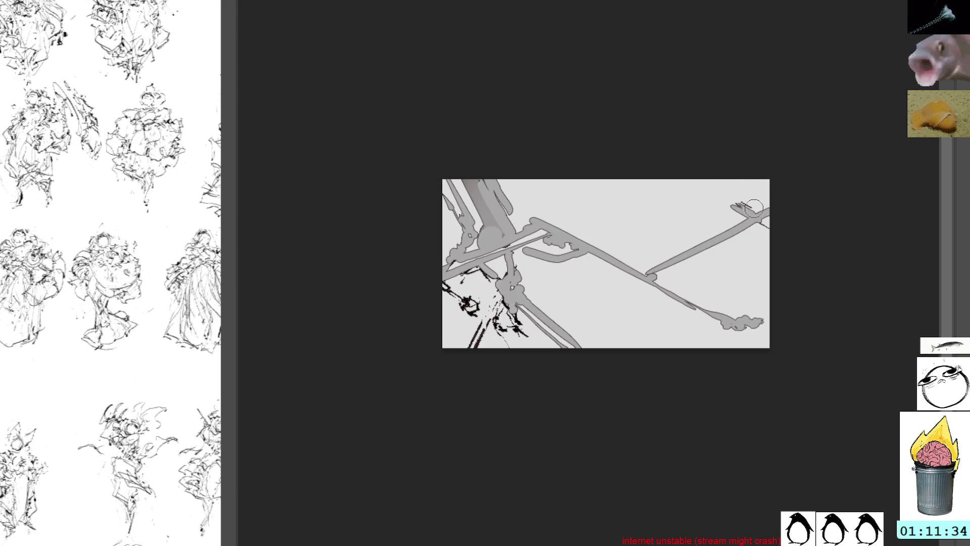
pyautogui.moveTo(745, 162); pyautogui.dragTo(734, 202)
# Step: Lasso and delete the dark top-left marks, then brush grey fill into that corner
pyautogui.press('l')
pyautogui.moveTo(468, 156)
pyautogui.mouseDown()
pyautogui.moveTo(440, 180)
pyautogui.moveTo(436, 227)
pyautogui.mouseUp()
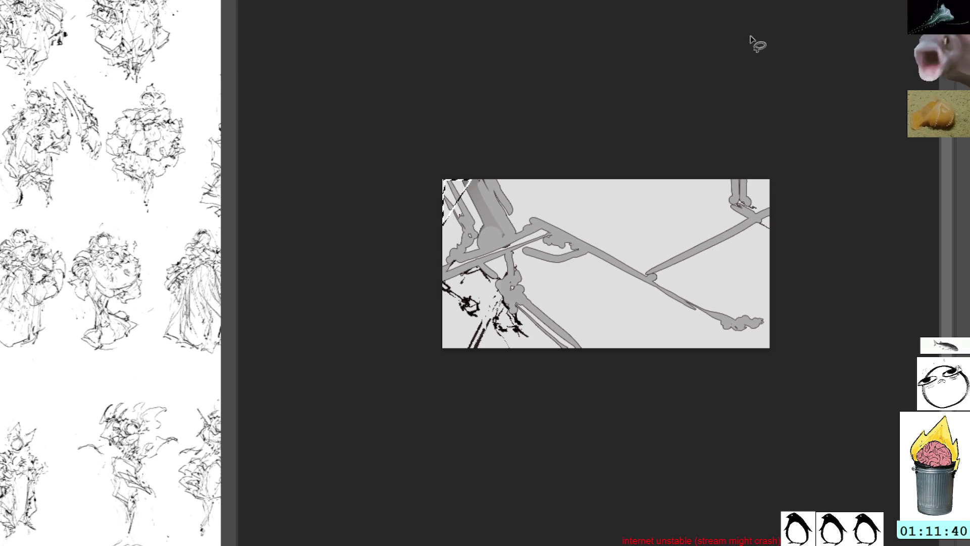
pyautogui.press('Delete')
pyautogui.hotkey('ctrl', 'd')
pyautogui.press('b')
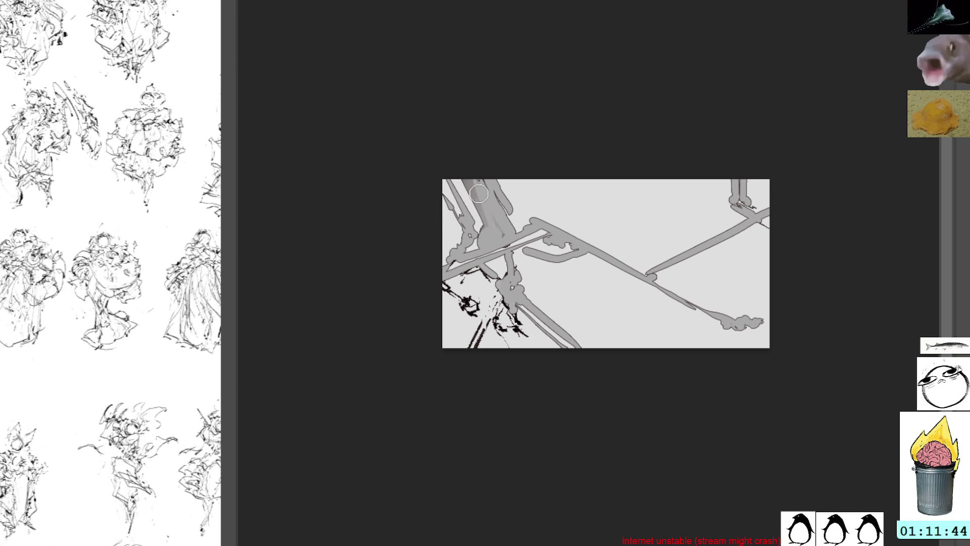
pyautogui.moveTo(502, 240)
pyautogui.mouseDown()
pyautogui.moveTo(470, 182)
pyautogui.moveTo(485, 240)
pyautogui.moveTo(460, 182)
pyautogui.moveTo(477, 237)
pyautogui.mouseUp()
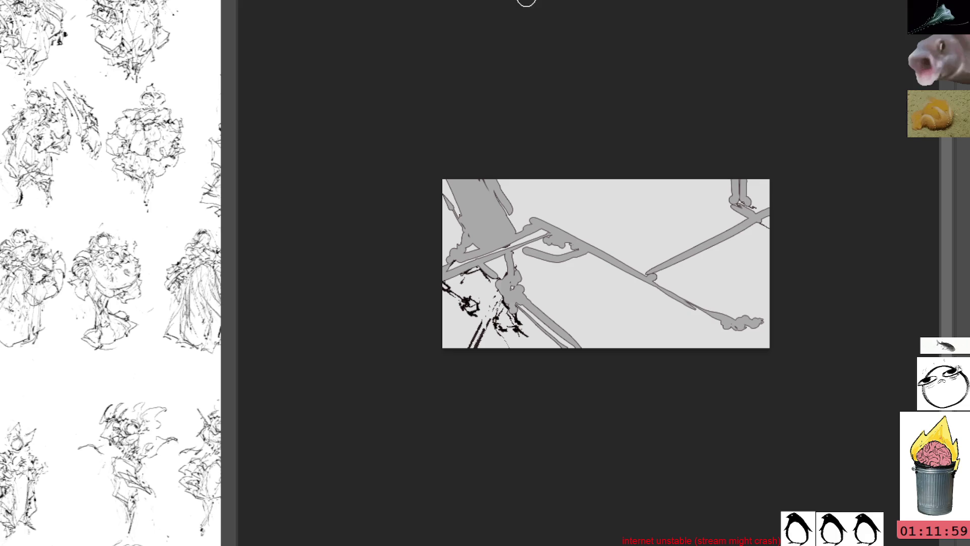
pyautogui.click(533, 264)
# Step: Paint grey over the lower black marks, then delete everything and fill the canvas white
pyautogui.moveTo(499, 312)
pyautogui.mouseDown()
pyautogui.moveTo(497, 342)
pyautogui.moveTo(523, 334)
pyautogui.moveTo(568, 345)
pyautogui.mouseUp()
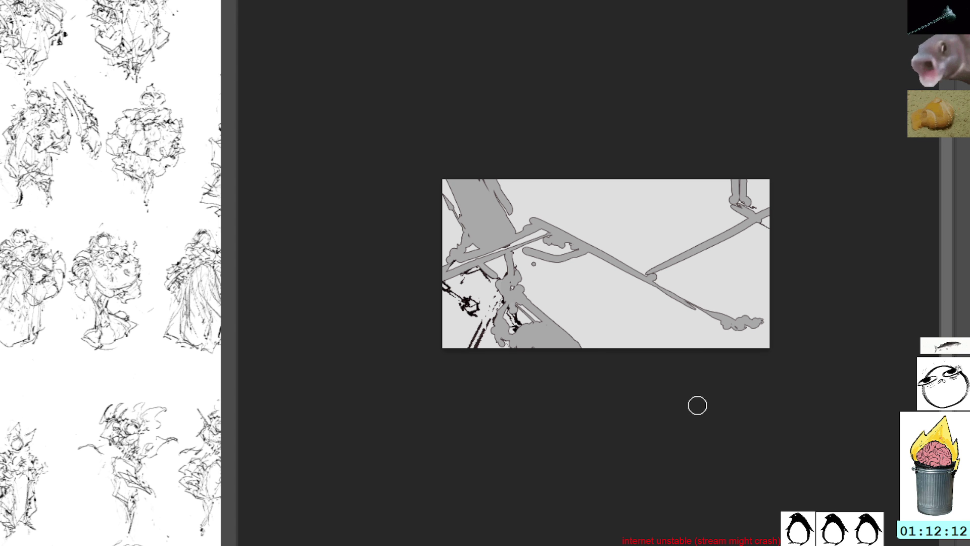
pyautogui.press('alt')
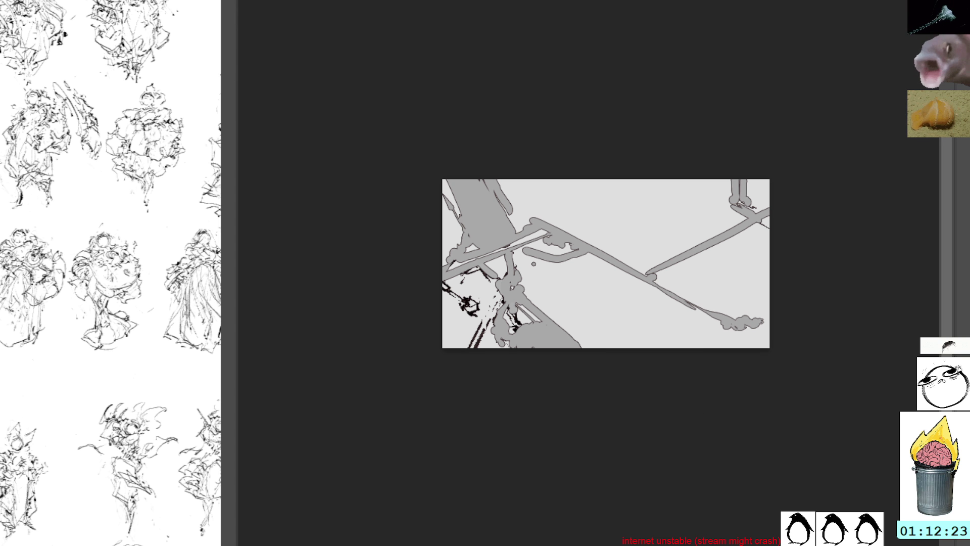
pyautogui.press('Delete')
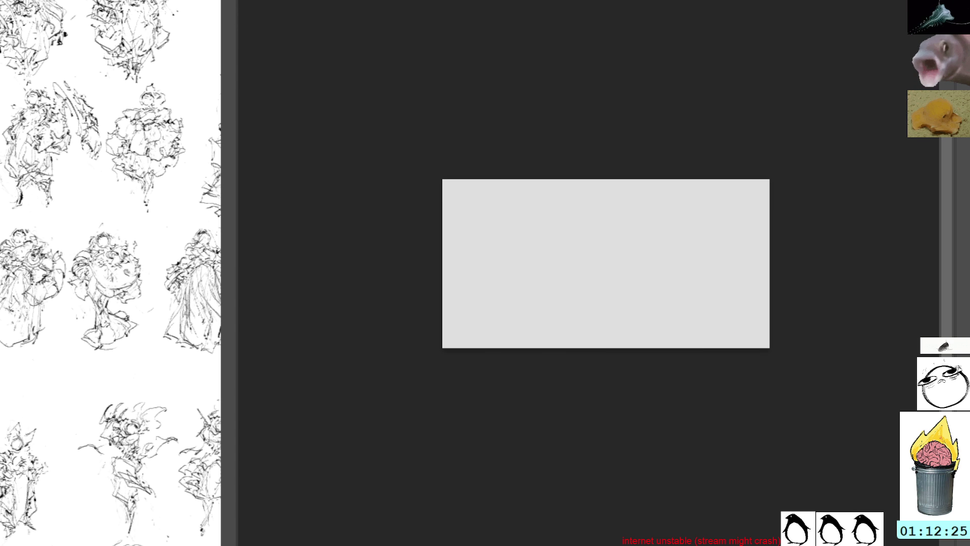
pyautogui.hotkey('ctrl', 'BackSpace')
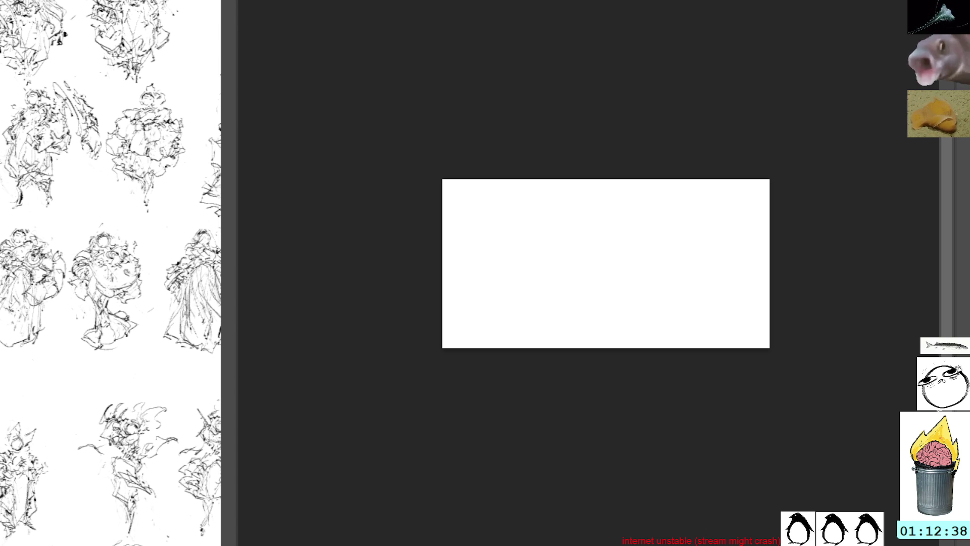
# Step: Brush a grey stroke and dark ink blob at top-right, and widen the reference sketch panel
pyautogui.moveTo(744, 186)
pyautogui.mouseDown()
pyautogui.moveTo(764, 184)
pyautogui.moveTo(763, 218)
pyautogui.mouseUp()
pyautogui.moveTo(702, 188)
pyautogui.mouseDown()
pyautogui.moveTo(722, 192)
pyautogui.moveTo(714, 185)
pyautogui.mouseUp()
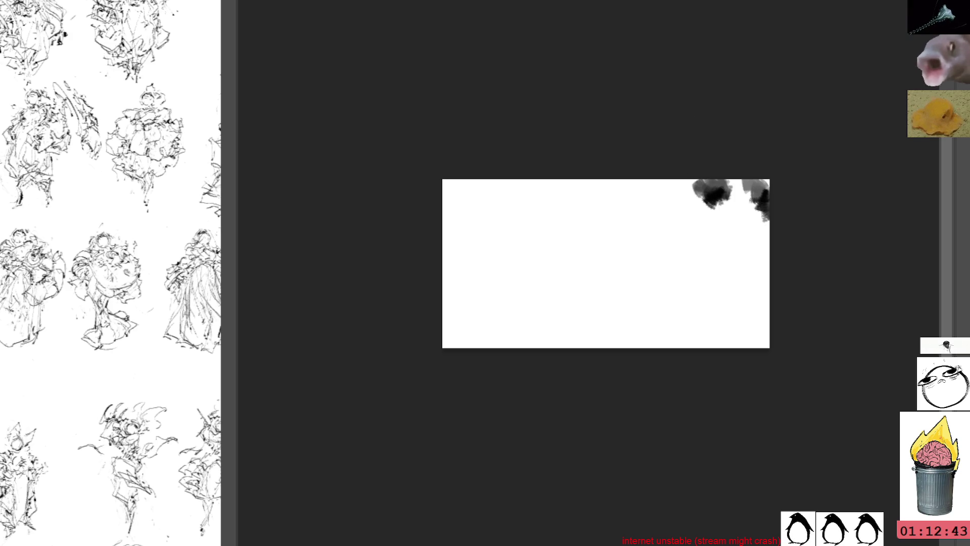
pyautogui.moveTo(229, 228); pyautogui.dragTo(346, 227)
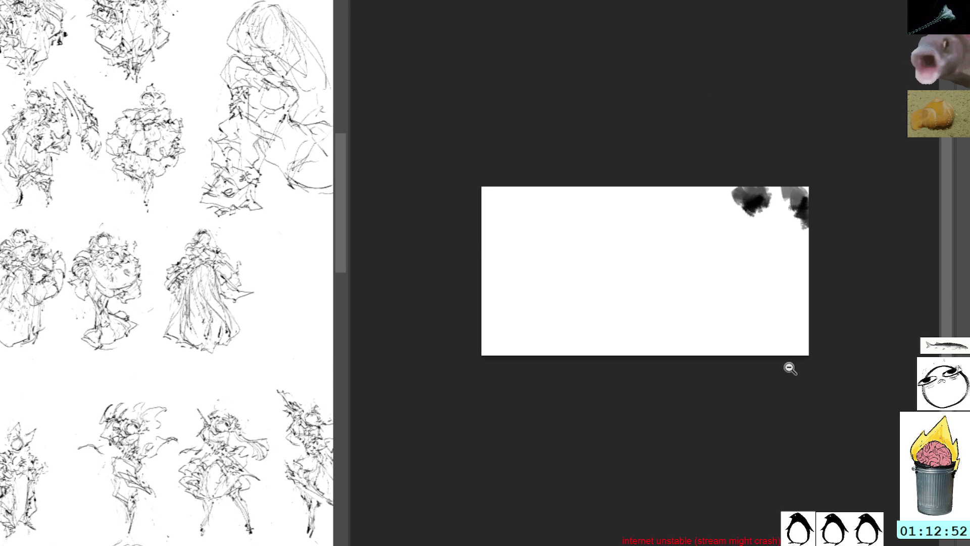
# Step: Abandon a first crop attempt and undo the top-right ink marks
pyautogui.press('c')
pyautogui.moveTo(808, 355)
pyautogui.mouseDown()
pyautogui.moveTo(786, 357)
pyautogui.moveTo(811, 322)
pyautogui.mouseUp()
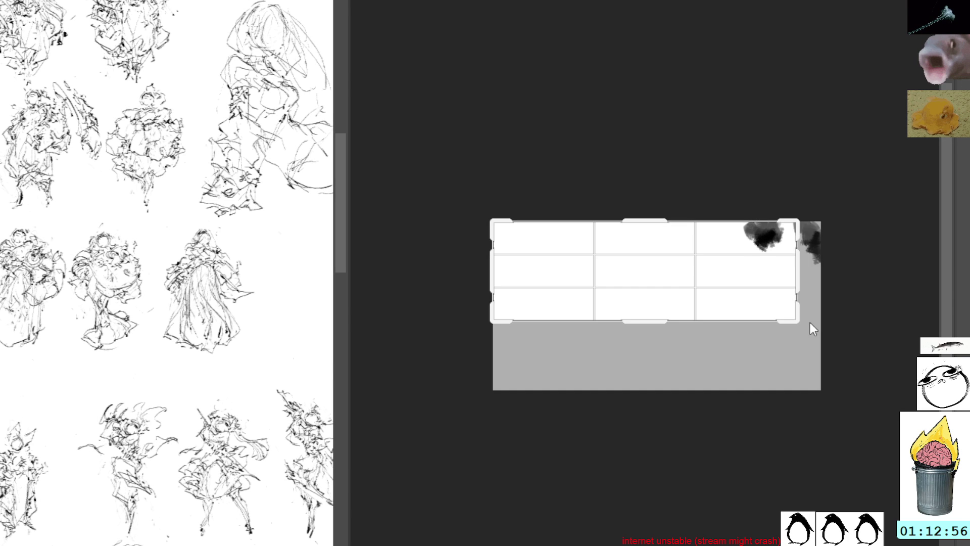
pyautogui.press('Escape')
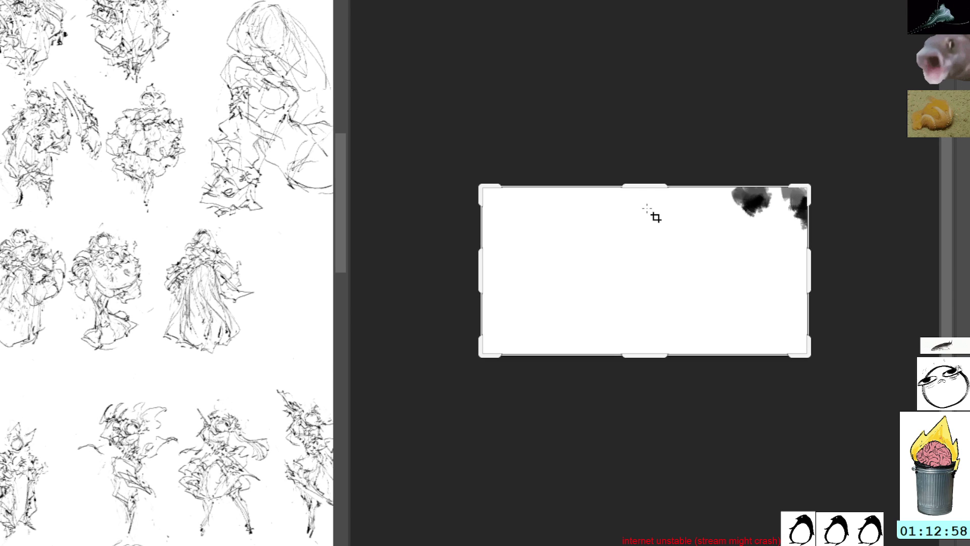
pyautogui.press('b')
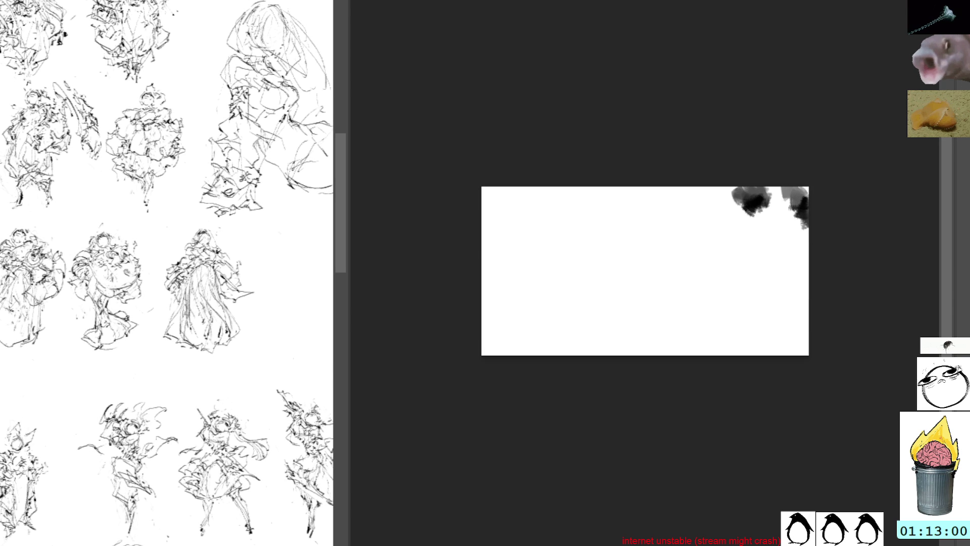
pyautogui.hotkey('ctrl', 'z')
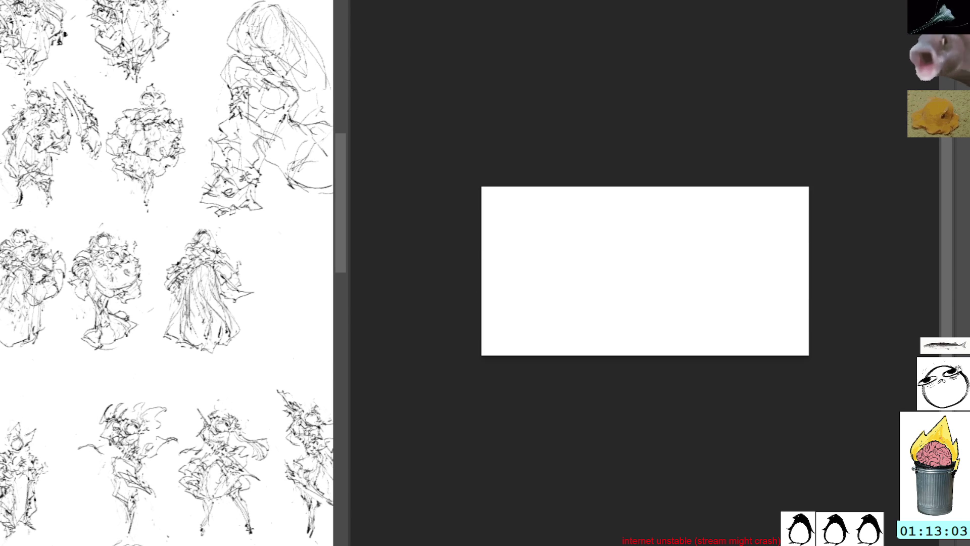
# Step: Crop the canvas to a smaller rectangle and paint a grey mark at its top-left
pyautogui.press('c')
pyautogui.moveTo(809, 355); pyautogui.dragTo(751, 320)
pyautogui.press('Return')
pyautogui.press('b')
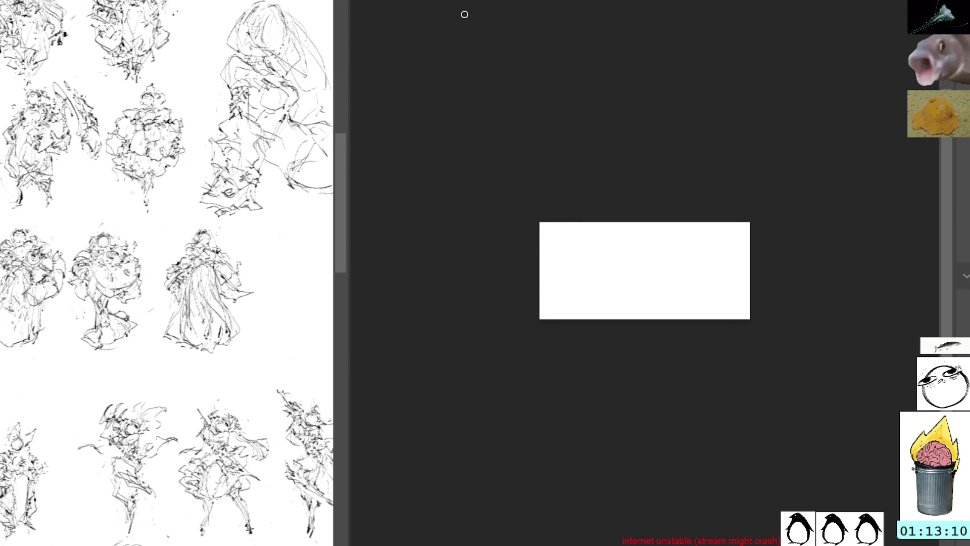
pyautogui.moveTo(543, 233)
pyautogui.mouseDown()
pyautogui.moveTo(550, 244)
pyautogui.moveTo(543, 212)
pyautogui.moveTo(566, 233)
pyautogui.mouseUp()
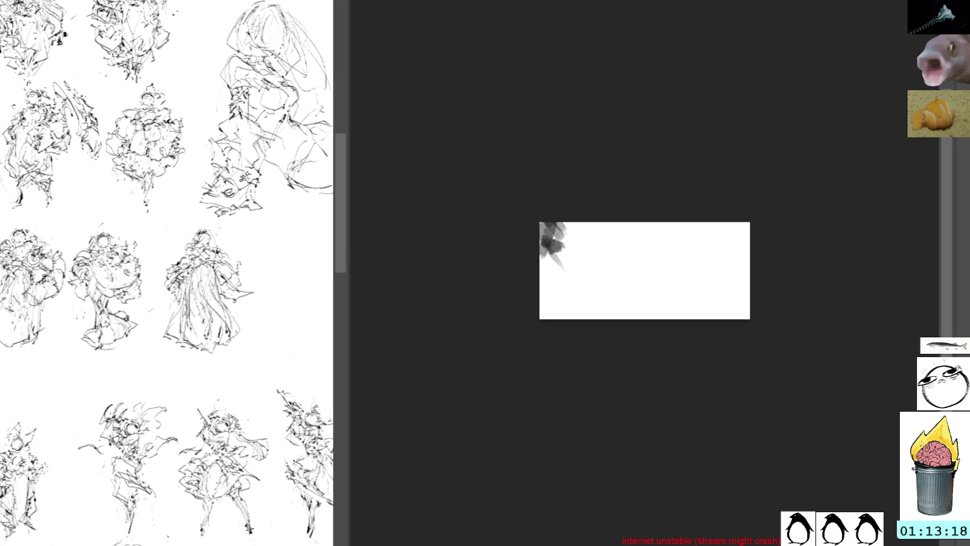
# Step: Paint diagonal grey bars from the top edge and a bottom-left blob, darkening the left side
pyautogui.moveTo(562, 223)
pyautogui.mouseDown()
pyautogui.moveTo(605, 289)
pyautogui.moveTo(613, 269)
pyautogui.mouseUp()
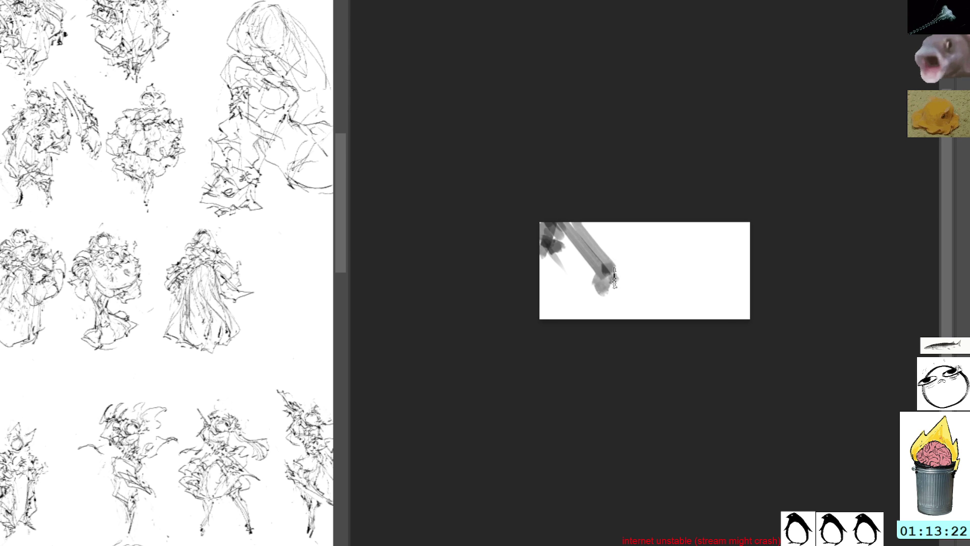
pyautogui.moveTo(586, 216); pyautogui.dragTo(615, 258)
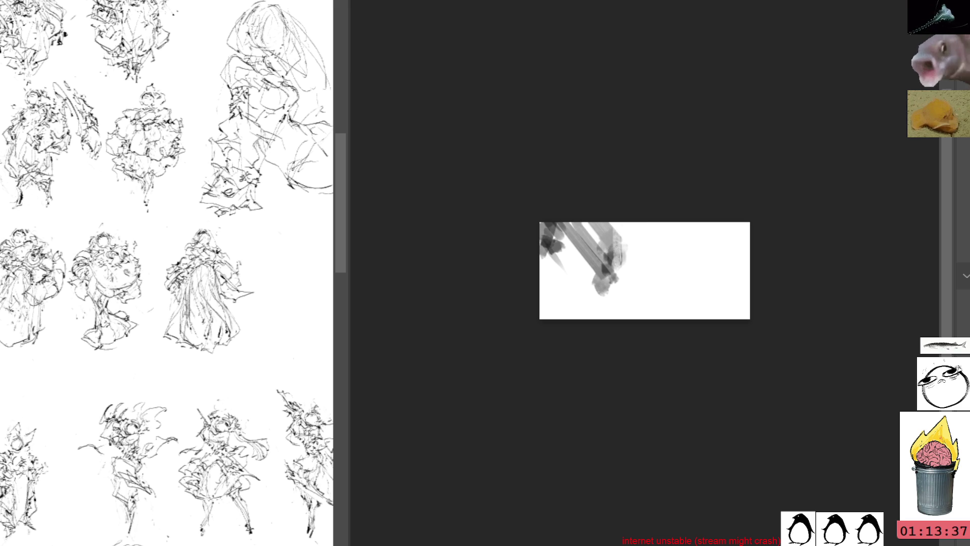
pyautogui.moveTo(548, 296); pyautogui.dragTo(543, 319)
pyautogui.moveTo(550, 258)
pyautogui.mouseDown()
pyautogui.moveTo(594, 318)
pyautogui.moveTo(589, 304)
pyautogui.mouseUp()
pyautogui.moveTo(551, 271); pyautogui.dragTo(596, 315)
pyautogui.moveTo(542, 234)
pyautogui.mouseDown()
pyautogui.moveTo(598, 319)
pyautogui.moveTo(581, 311)
pyautogui.mouseUp()
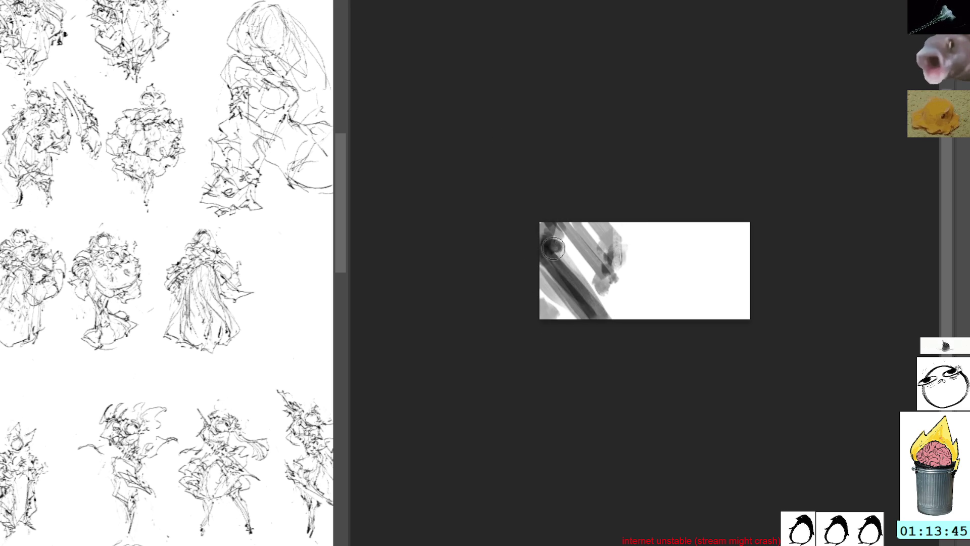
# Step: Add dark top-left marks, a darker vertical bar, and two long beams toward the top-right
pyautogui.moveTo(555, 250)
pyautogui.mouseDown()
pyautogui.moveTo(571, 251)
pyautogui.moveTo(578, 275)
pyautogui.moveTo(605, 277)
pyautogui.moveTo(594, 285)
pyautogui.moveTo(622, 251)
pyautogui.moveTo(627, 335)
pyautogui.mouseUp()
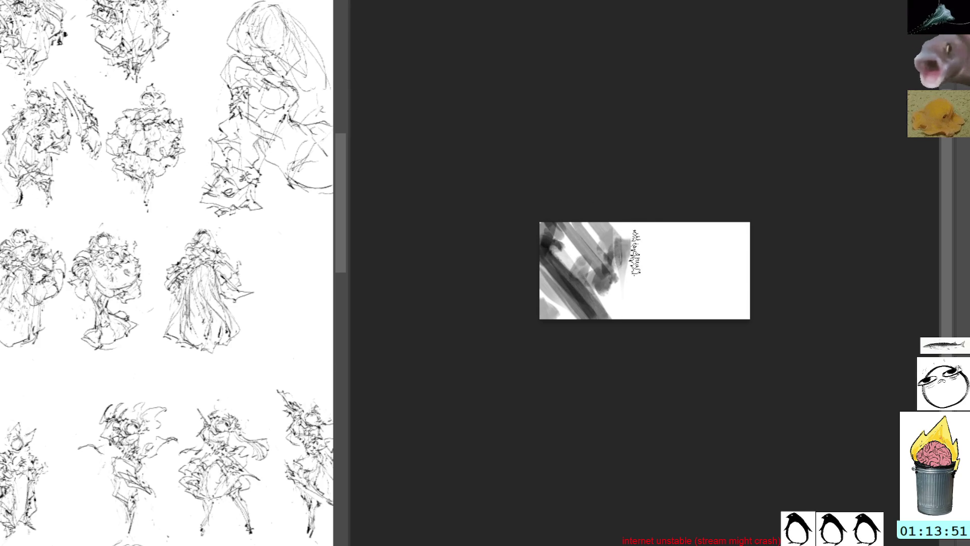
pyautogui.moveTo(629, 235)
pyautogui.mouseDown()
pyautogui.moveTo(632, 328)
pyautogui.moveTo(637, 253)
pyautogui.moveTo(639, 297)
pyautogui.moveTo(632, 266)
pyautogui.moveTo(602, 273)
pyautogui.moveTo(610, 308)
pyautogui.mouseUp()
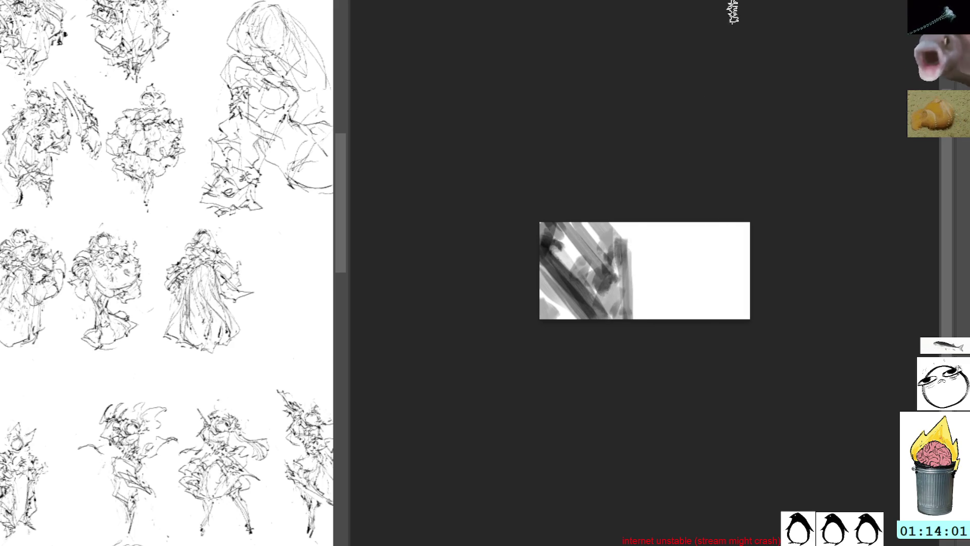
pyautogui.moveTo(623, 263); pyautogui.dragTo(736, 195)
pyautogui.moveTo(634, 281); pyautogui.dragTo(726, 216)
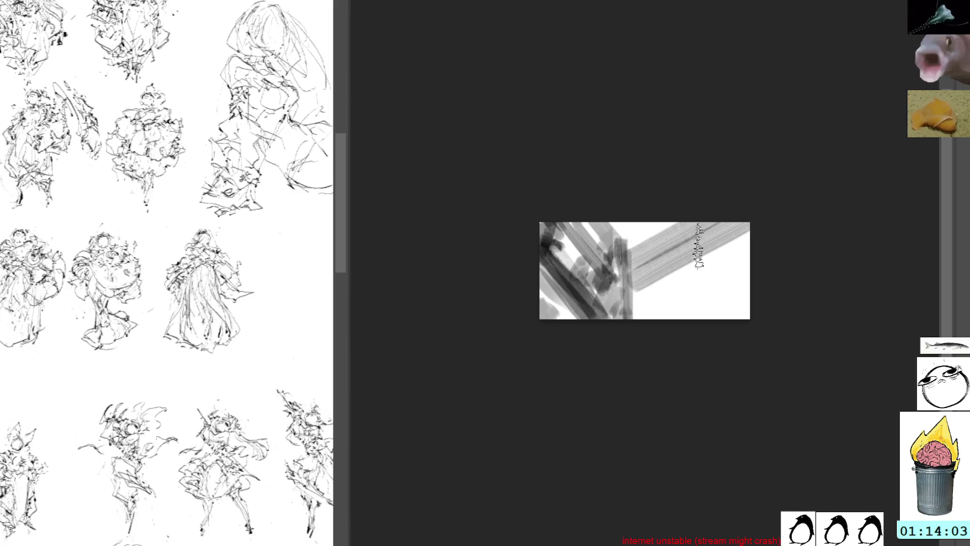
# Step: Lay darker crossing beams over the right band and add short vertical marks at lower right
pyautogui.moveTo(630, 311); pyautogui.dragTo(755, 235)
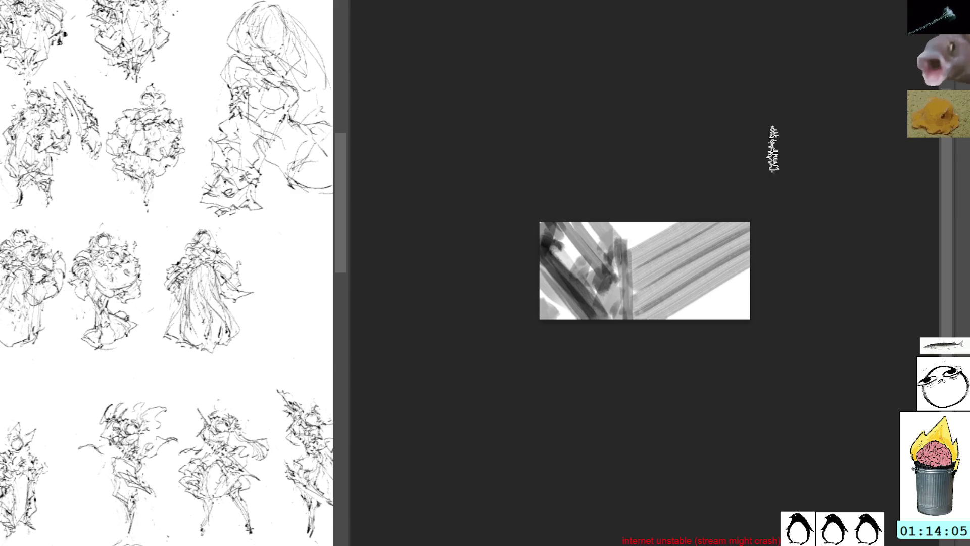
pyautogui.moveTo(665, 267); pyautogui.dragTo(659, 306)
pyautogui.hotkey('ctrl', 'z')
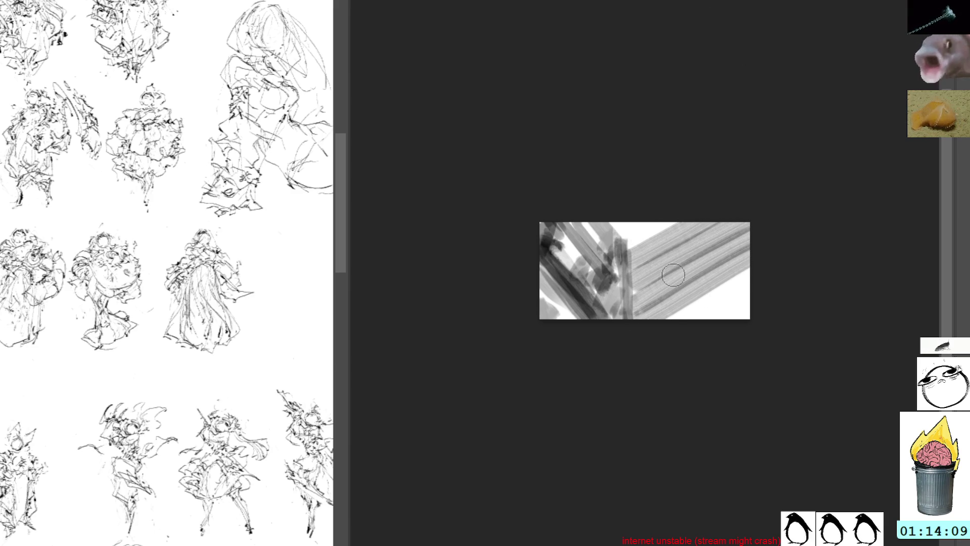
pyautogui.moveTo(665, 270)
pyautogui.mouseDown()
pyautogui.moveTo(667, 315)
pyautogui.moveTo(670, 289)
pyautogui.moveTo(748, 229)
pyautogui.mouseUp()
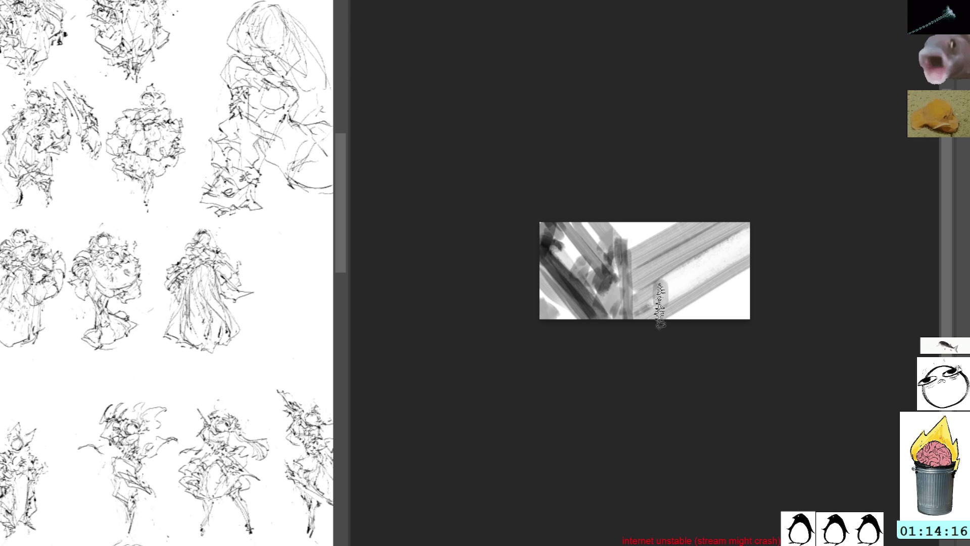
pyautogui.moveTo(657, 286); pyautogui.dragTo(748, 230)
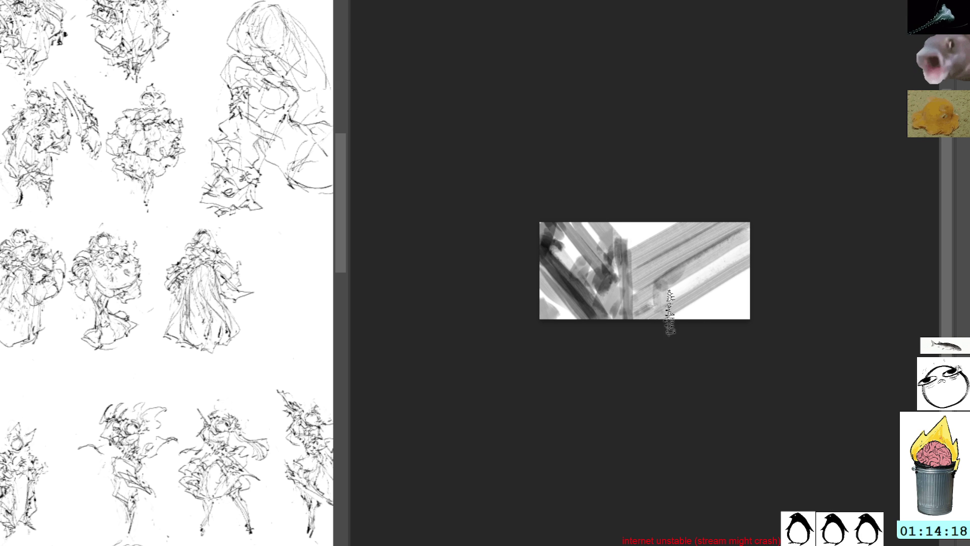
pyautogui.moveTo(677, 318); pyautogui.dragTo(747, 273)
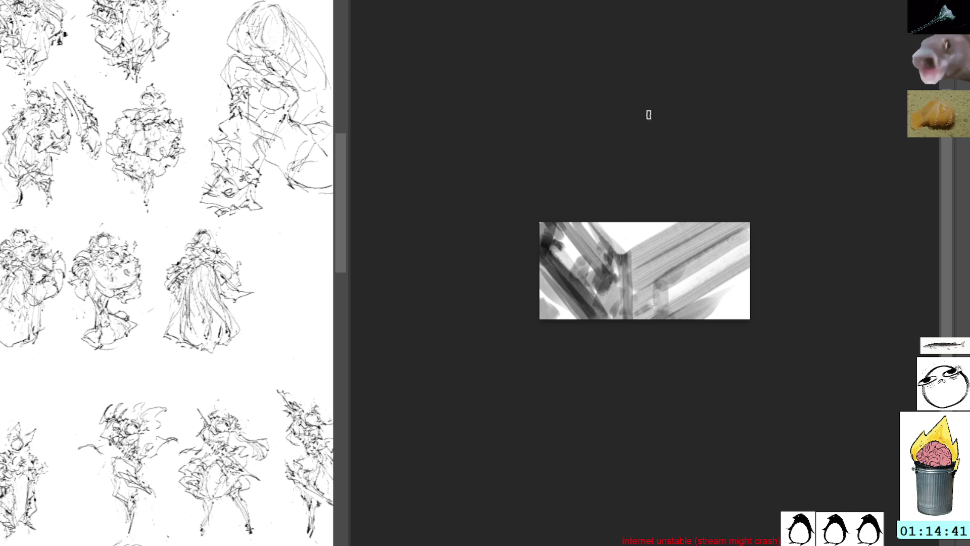
pyautogui.moveTo(710, 295); pyautogui.dragTo(712, 319)
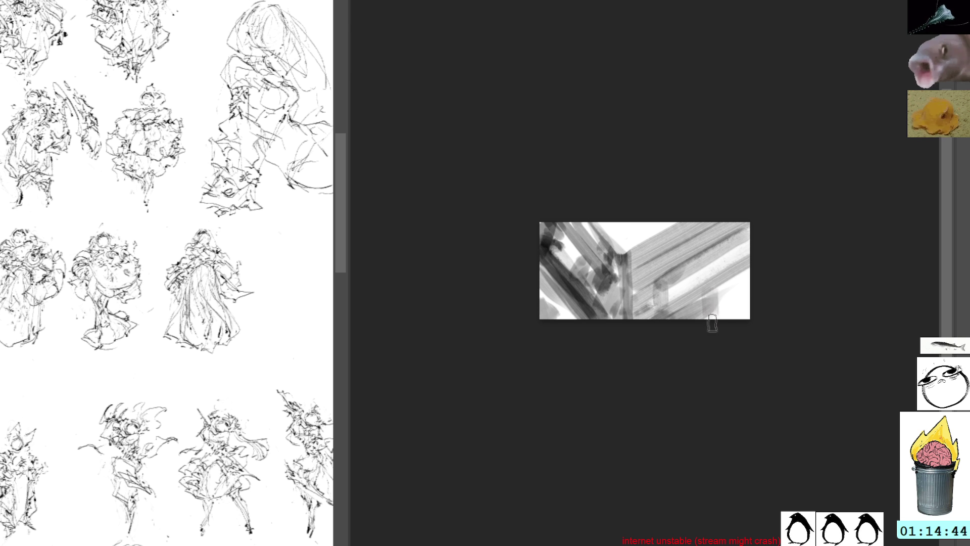
pyautogui.moveTo(733, 284)
pyautogui.mouseDown()
pyautogui.moveTo(749, 266)
pyautogui.moveTo(750, 314)
pyautogui.mouseUp()
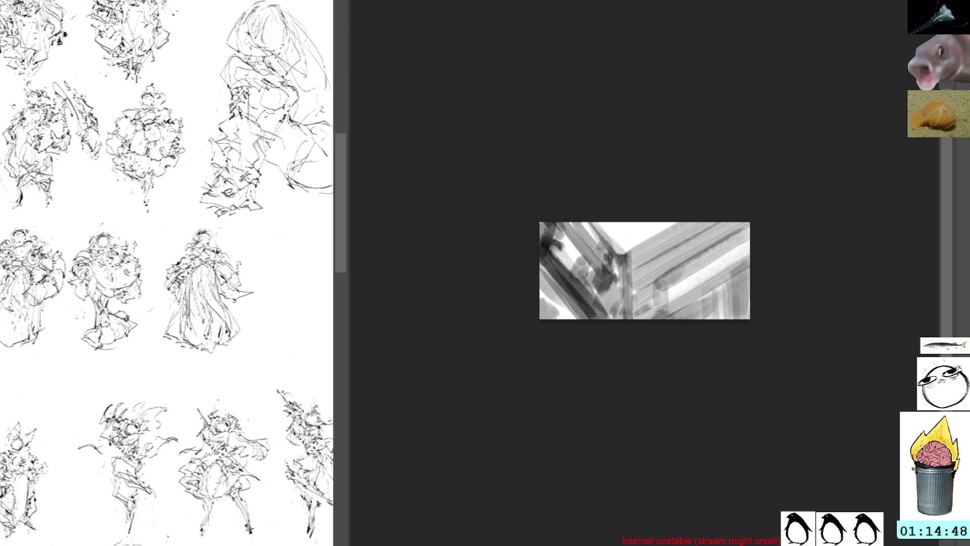
# Step: Add vertical bars on the right, darken lower-right and top-left areas, then delete everything
pyautogui.moveTo(740, 276)
pyautogui.mouseDown()
pyautogui.moveTo(744, 317)
pyautogui.moveTo(689, 319)
pyautogui.mouseUp()
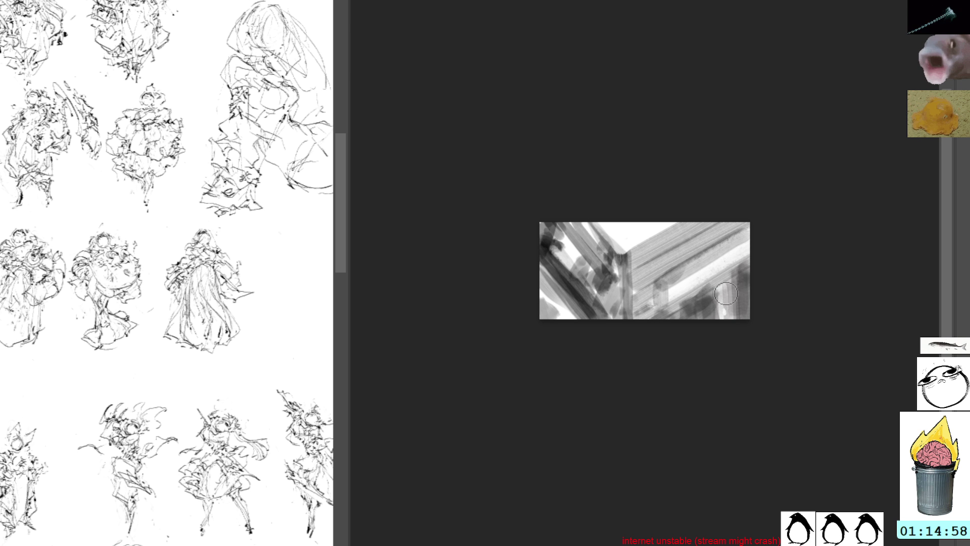
pyautogui.moveTo(723, 224); pyautogui.dragTo(725, 314)
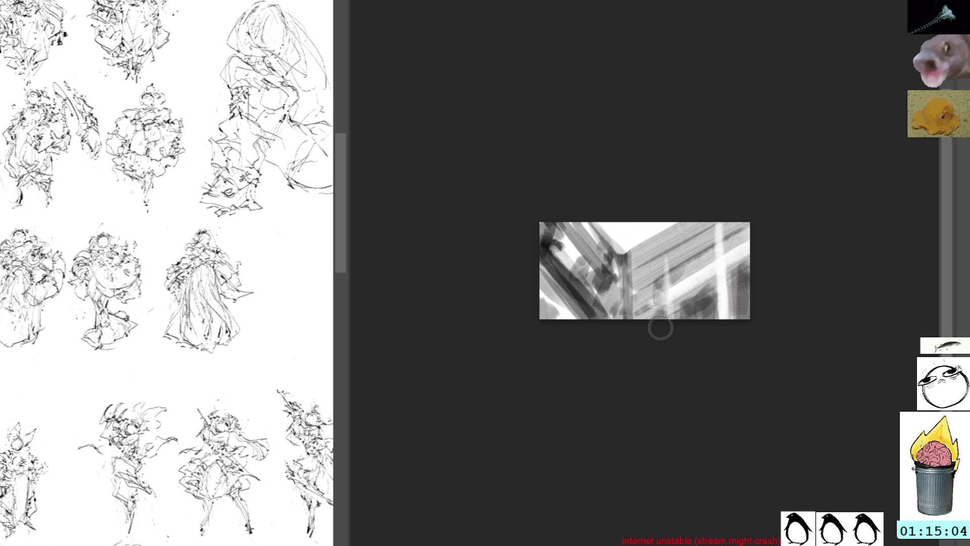
pyautogui.moveTo(705, 240)
pyautogui.mouseDown()
pyautogui.moveTo(675, 258)
pyautogui.moveTo(711, 256)
pyautogui.moveTo(682, 216)
pyautogui.moveTo(671, 242)
pyautogui.moveTo(657, 232)
pyautogui.moveTo(626, 255)
pyautogui.mouseUp()
pyautogui.moveTo(601, 218)
pyautogui.mouseDown()
pyautogui.moveTo(629, 252)
pyautogui.moveTo(599, 235)
pyautogui.moveTo(616, 252)
pyautogui.mouseUp()
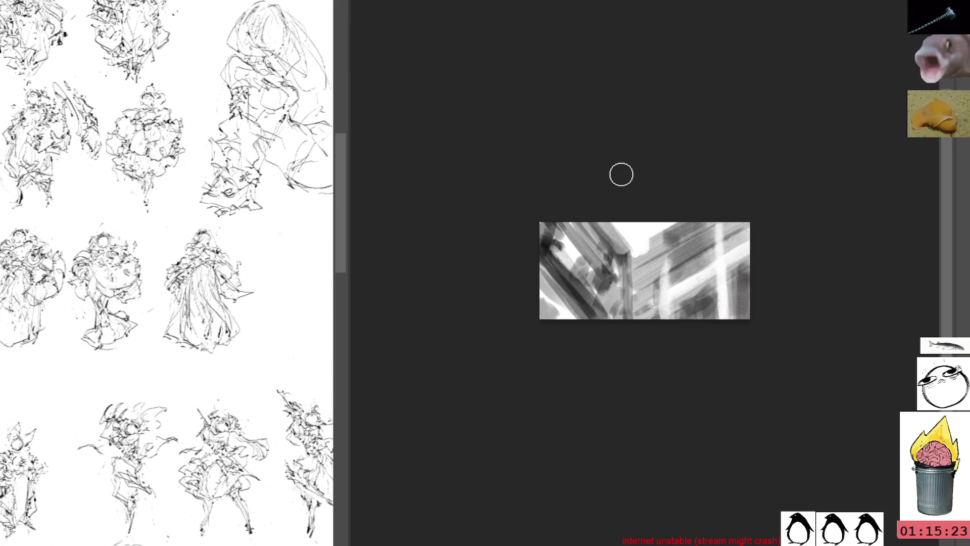
pyautogui.click(623, 237)
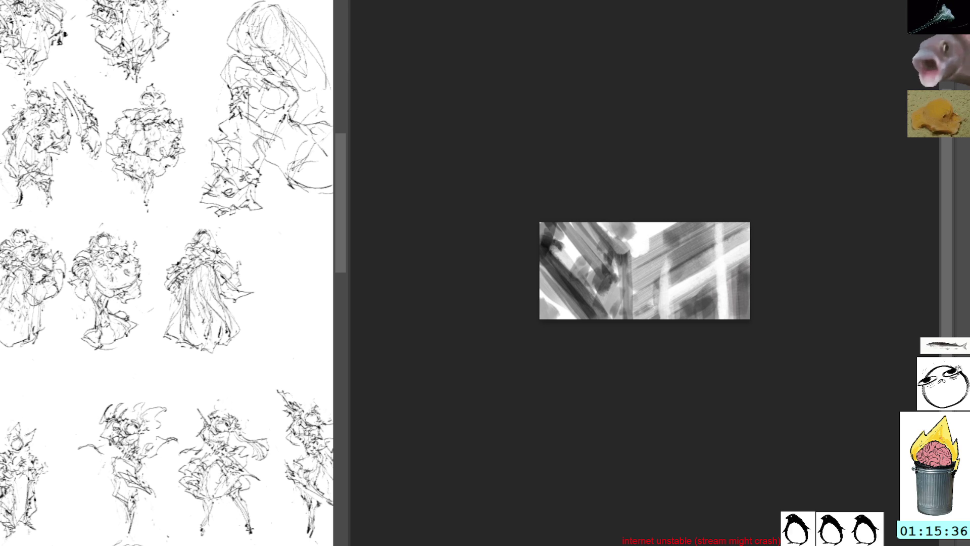
pyautogui.press('Delete')
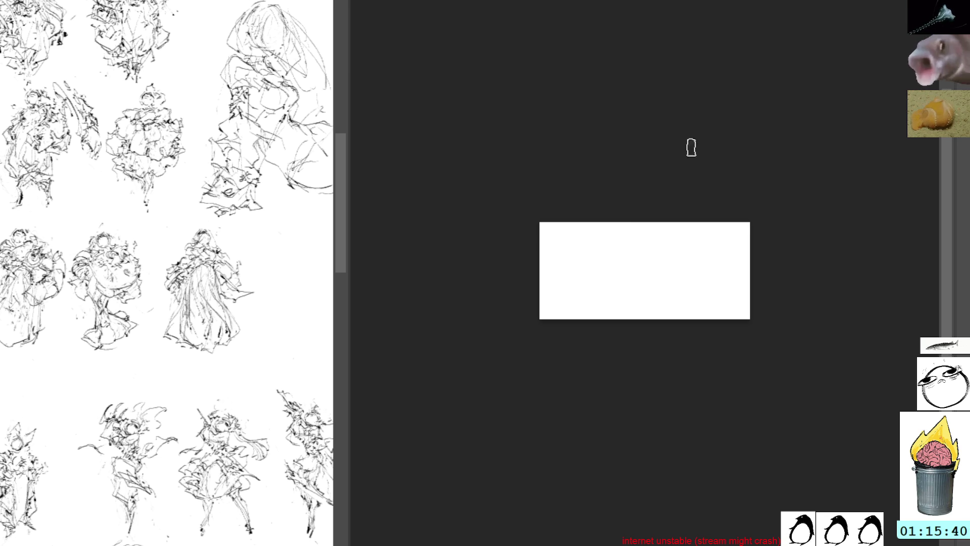
# Step: Build a dark grey blob, then tilt the view about 47° and paint diagonal strokes below it
pyautogui.moveTo(623, 227)
pyautogui.mouseDown()
pyautogui.moveTo(622, 256)
pyautogui.moveTo(649, 246)
pyautogui.moveTo(626, 256)
pyautogui.moveTo(601, 226)
pyautogui.mouseUp()
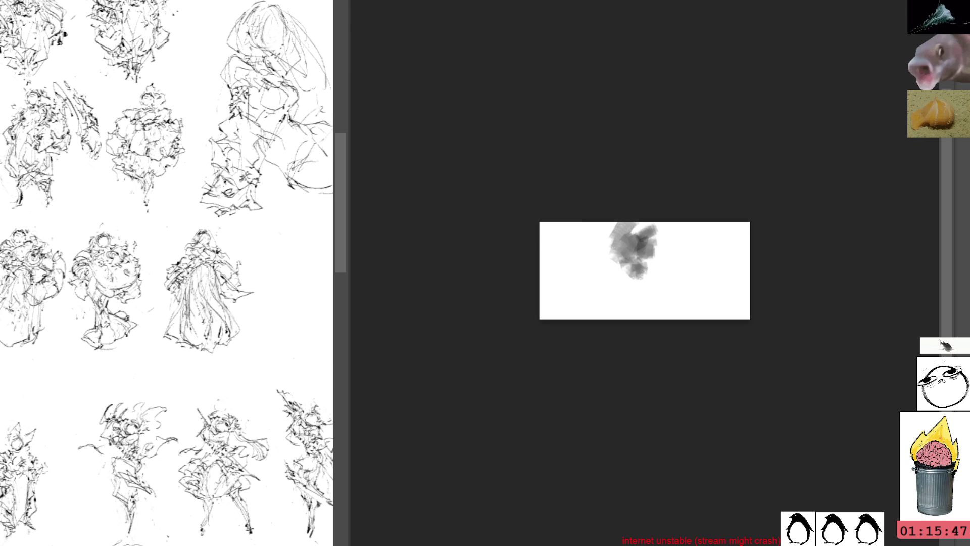
pyautogui.moveTo(607, 273)
pyautogui.mouseDown()
pyautogui.moveTo(651, 282)
pyautogui.moveTo(593, 275)
pyautogui.moveTo(609, 290)
pyautogui.moveTo(541, 256)
pyautogui.moveTo(561, 278)
pyautogui.moveTo(551, 267)
pyautogui.moveTo(571, 229)
pyautogui.moveTo(563, 216)
pyautogui.moveTo(556, 224)
pyautogui.moveTo(614, 255)
pyautogui.mouseUp()
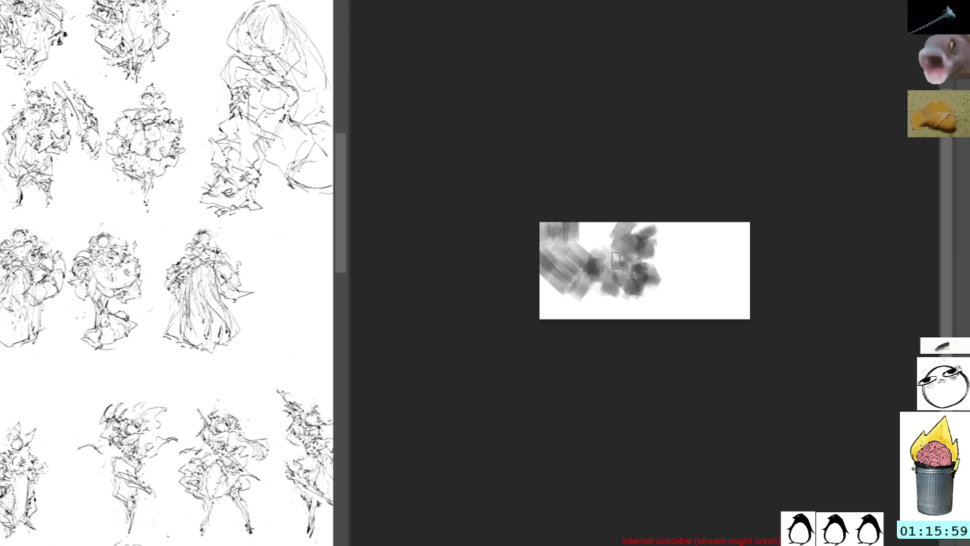
pyautogui.moveTo(587, 301)
pyautogui.mouseDown()
pyautogui.moveTo(647, 317)
pyautogui.moveTo(645, 273)
pyautogui.moveTo(702, 310)
pyautogui.mouseUp()
pyautogui.moveTo(742, 132)
pyautogui.mouseDown()
pyautogui.moveTo(763, 145)
pyautogui.moveTo(754, 235)
pyautogui.mouseUp()
pyautogui.moveTo(661, 272); pyautogui.dragTo(679, 387)
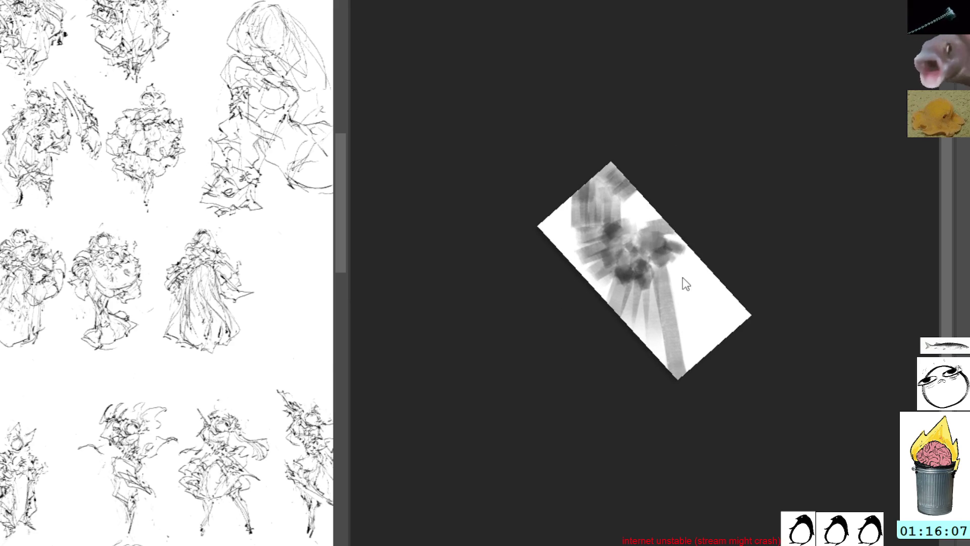
# Step: Reinforce the lower-right diagonals, extend the blob's right edge, then set the view upright
pyautogui.moveTo(671, 275); pyautogui.dragTo(686, 376)
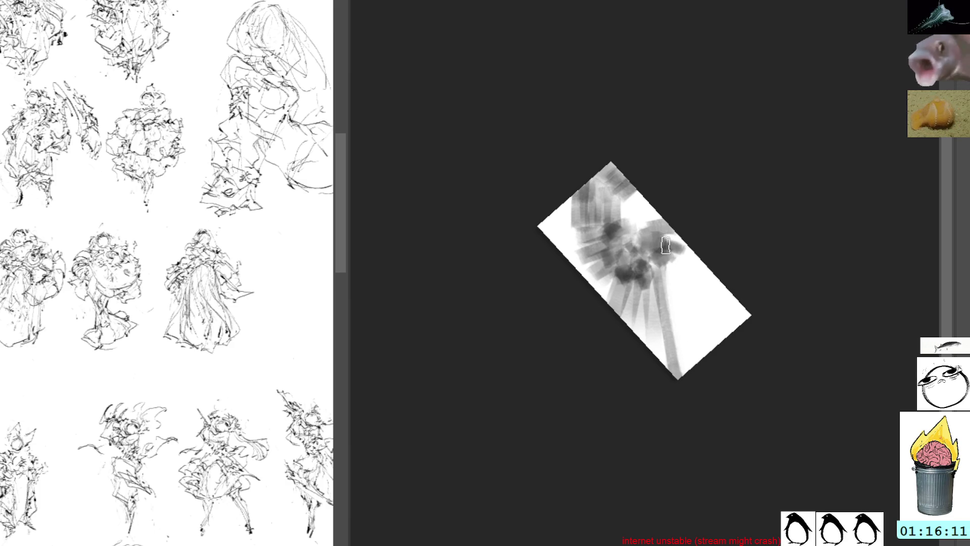
pyautogui.moveTo(684, 238)
pyautogui.mouseDown()
pyautogui.moveTo(673, 283)
pyautogui.moveTo(690, 246)
pyautogui.moveTo(679, 277)
pyautogui.moveTo(704, 277)
pyautogui.moveTo(682, 309)
pyautogui.moveTo(708, 293)
pyautogui.moveTo(703, 275)
pyautogui.moveTo(699, 305)
pyautogui.moveTo(685, 294)
pyautogui.moveTo(687, 344)
pyautogui.moveTo(733, 309)
pyautogui.moveTo(693, 332)
pyautogui.moveTo(711, 323)
pyautogui.moveTo(698, 349)
pyautogui.moveTo(728, 316)
pyautogui.moveTo(718, 328)
pyautogui.mouseUp()
pyautogui.moveTo(657, 262); pyautogui.dragTo(673, 316)
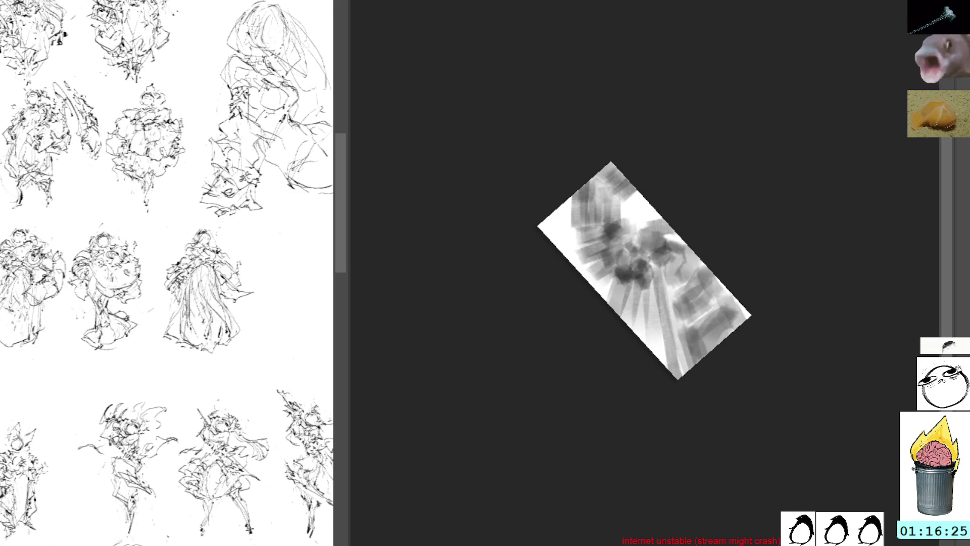
pyautogui.press('Escape')
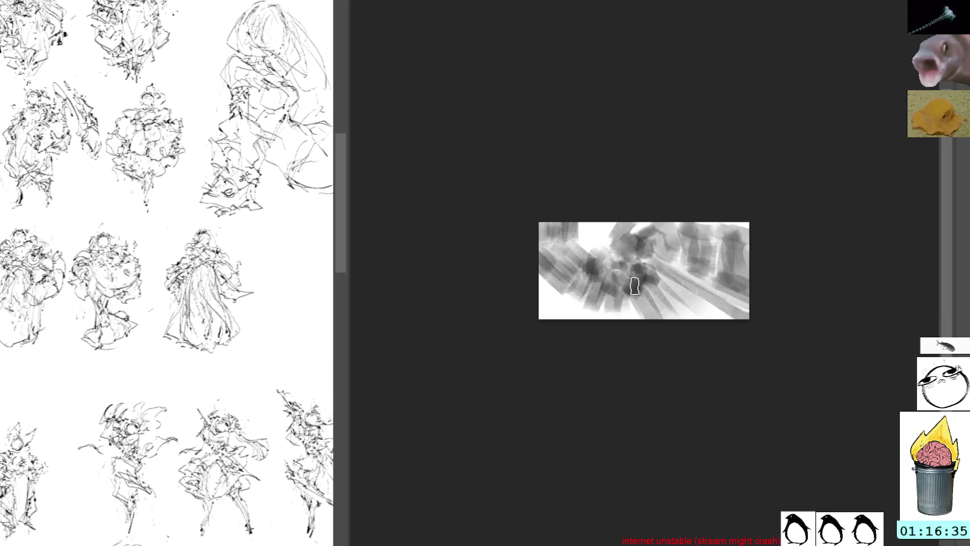
# Step: Darken strokes below the centre, along the top path and across the lower-left area
pyautogui.moveTo(635, 301)
pyautogui.mouseDown()
pyautogui.moveTo(659, 299)
pyautogui.moveTo(647, 323)
pyautogui.moveTo(652, 276)
pyautogui.moveTo(672, 303)
pyautogui.moveTo(652, 283)
pyautogui.mouseUp()
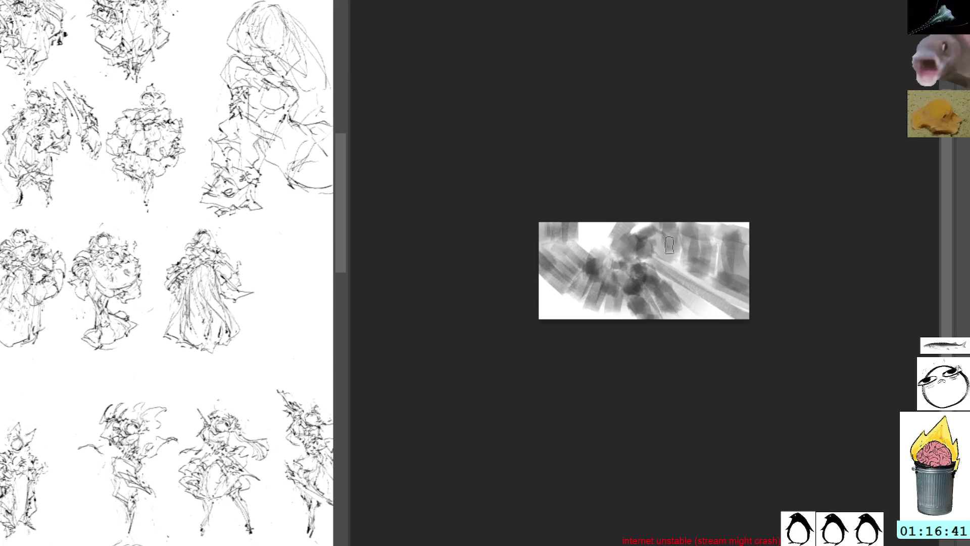
pyautogui.moveTo(735, 273); pyautogui.dragTo(723, 238)
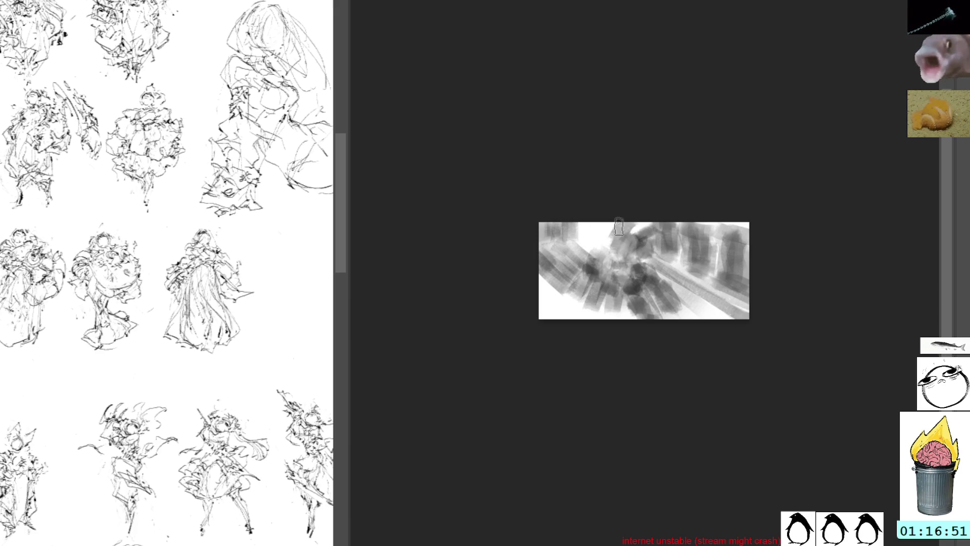
pyautogui.moveTo(625, 225)
pyautogui.mouseDown()
pyautogui.moveTo(626, 248)
pyautogui.moveTo(607, 261)
pyautogui.moveTo(619, 252)
pyautogui.moveTo(609, 245)
pyautogui.mouseUp()
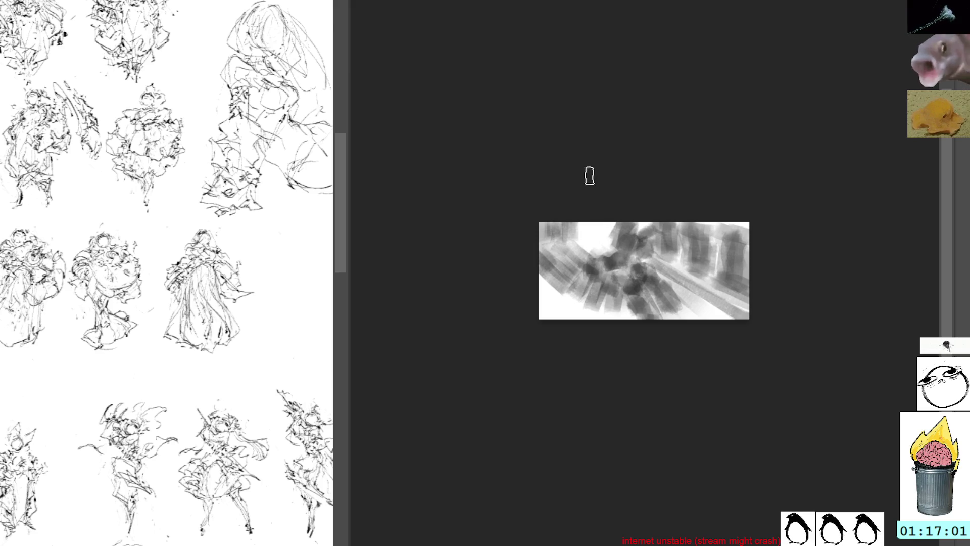
pyautogui.moveTo(545, 277); pyautogui.dragTo(559, 303)
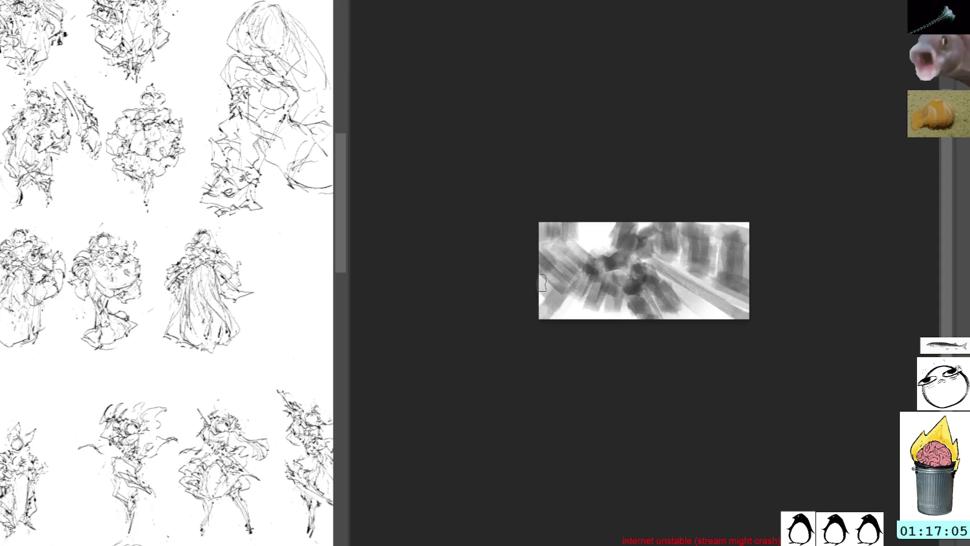
pyautogui.moveTo(543, 300); pyautogui.dragTo(549, 273)
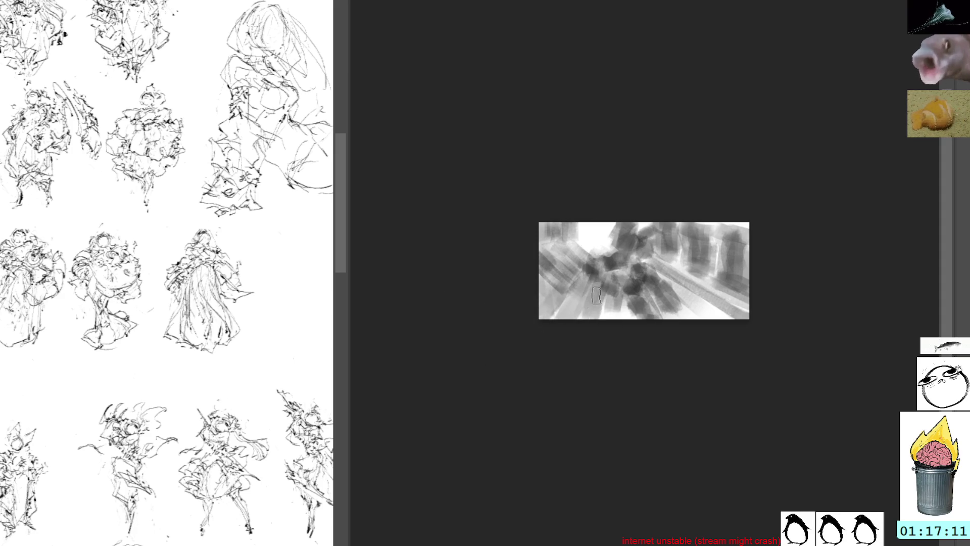
pyautogui.moveTo(607, 278)
pyautogui.mouseDown()
pyautogui.moveTo(598, 311)
pyautogui.moveTo(614, 302)
pyautogui.moveTo(637, 317)
pyautogui.mouseUp()
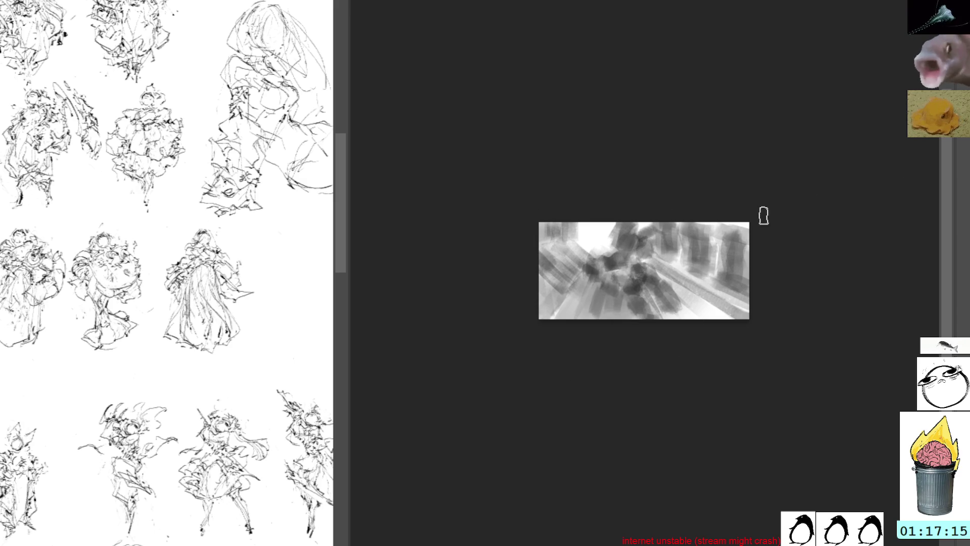
# Step: Sample a lighter grey from the painting and brush it across the lower middle
pyautogui.keyDown('alt'); pyautogui.click(708, 299); pyautogui.keyUp('alt')
pyautogui.moveTo(652, 285)
pyautogui.mouseDown()
pyautogui.moveTo(699, 324)
pyautogui.moveTo(679, 317)
pyautogui.moveTo(656, 286)
pyautogui.moveTo(658, 299)
pyautogui.moveTo(707, 320)
pyautogui.mouseUp()
pyautogui.moveTo(655, 277)
pyautogui.mouseDown()
pyautogui.moveTo(693, 299)
pyautogui.moveTo(677, 313)
pyautogui.mouseUp()
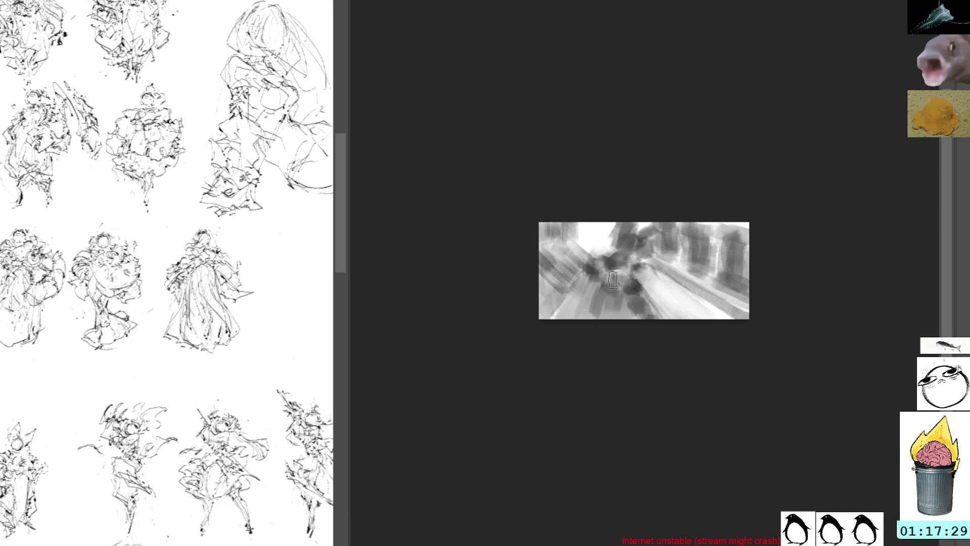
# Step: Try a small dark lasso shape near the centre, undo it, then clear the canvas
pyautogui.moveTo(604, 284)
pyautogui.mouseDown()
pyautogui.moveTo(604, 297)
pyautogui.moveTo(650, 325)
pyautogui.moveTo(619, 269)
pyautogui.moveTo(606, 277)
pyautogui.mouseUp()
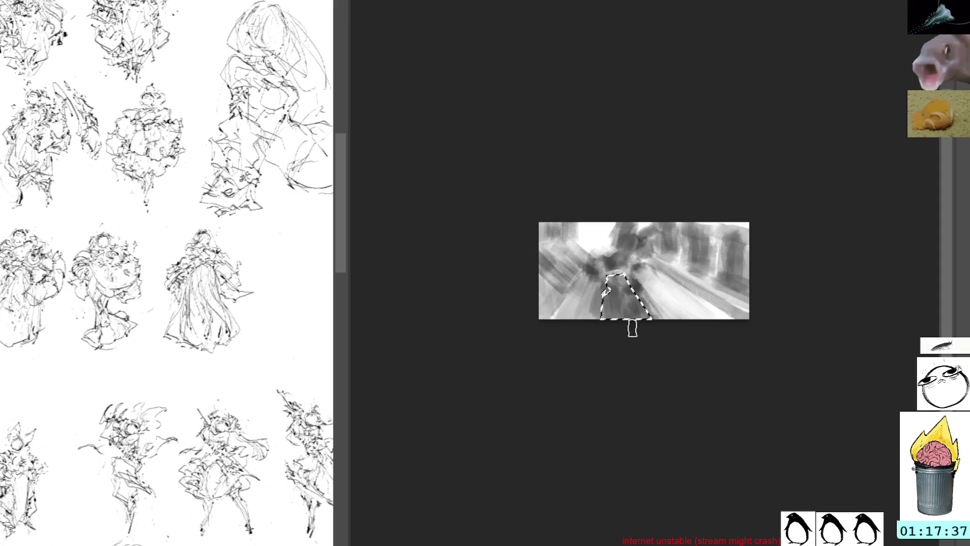
pyautogui.hotkey('ctrl', 'd')
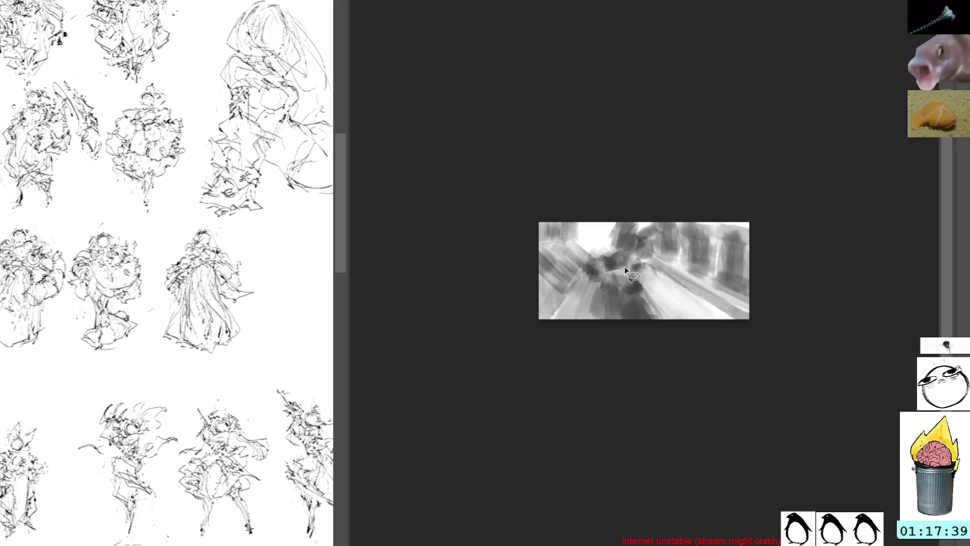
pyautogui.moveTo(621, 277); pyautogui.dragTo(627, 273)
pyautogui.press('b')
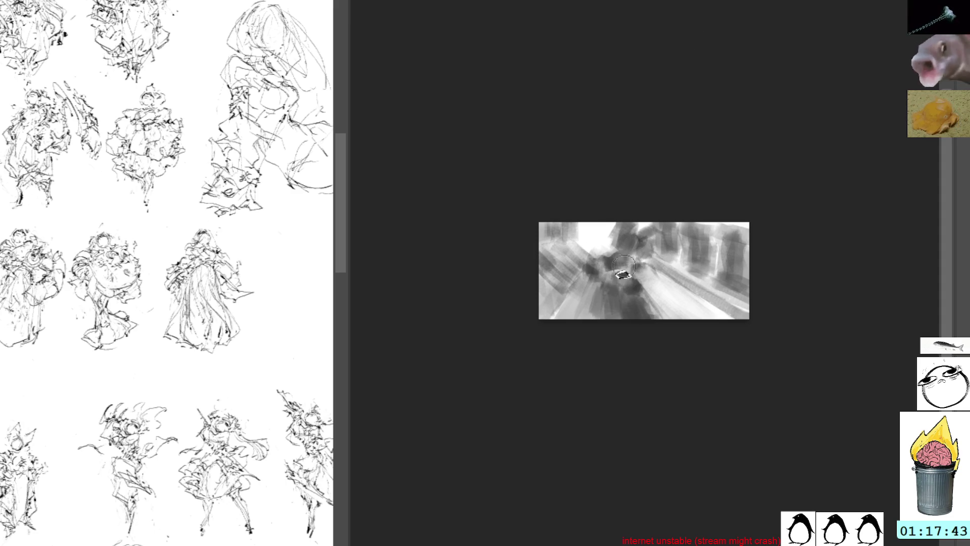
pyautogui.hotkey('ctrl', 'z')
pyautogui.hotkey('ctrl', 'z')
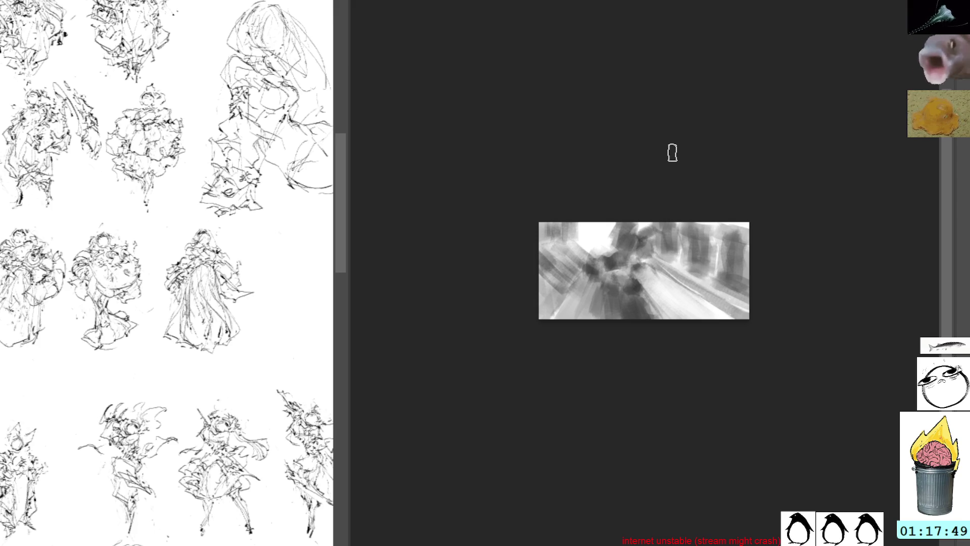
pyautogui.press('Delete')
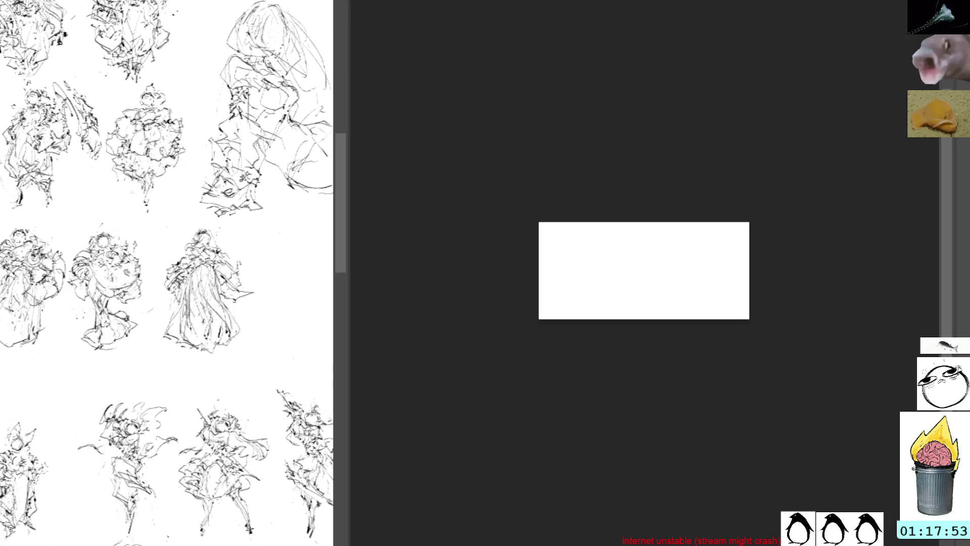
# Step: Paint soft grey blobs at the top, a curved left stroke and dark diagonal bars, undoing the corner stroke
pyautogui.moveTo(665, 218)
pyautogui.mouseDown()
pyautogui.moveTo(704, 227)
pyautogui.moveTo(693, 260)
pyautogui.moveTo(676, 226)
pyautogui.moveTo(678, 260)
pyautogui.moveTo(693, 263)
pyautogui.moveTo(663, 241)
pyautogui.moveTo(636, 268)
pyautogui.moveTo(649, 283)
pyautogui.moveTo(646, 247)
pyautogui.moveTo(654, 251)
pyautogui.moveTo(626, 288)
pyautogui.moveTo(672, 264)
pyautogui.moveTo(620, 256)
pyautogui.mouseUp()
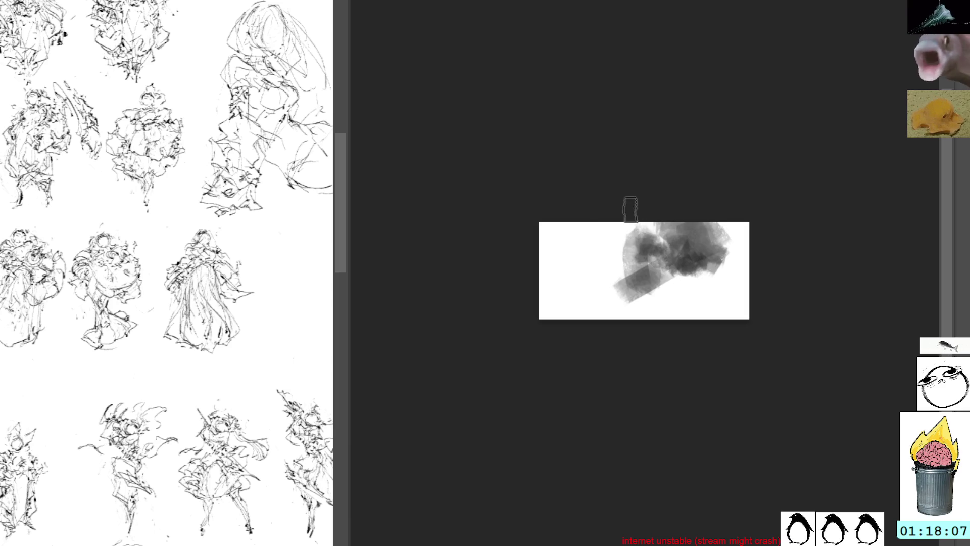
pyautogui.moveTo(604, 210); pyautogui.dragTo(579, 286)
pyautogui.moveTo(567, 221)
pyautogui.mouseDown()
pyautogui.moveTo(573, 301)
pyautogui.moveTo(585, 310)
pyautogui.moveTo(640, 282)
pyautogui.mouseUp()
pyautogui.moveTo(624, 323)
pyautogui.mouseDown()
pyautogui.moveTo(698, 283)
pyautogui.moveTo(732, 230)
pyautogui.moveTo(696, 328)
pyautogui.moveTo(690, 308)
pyautogui.mouseUp()
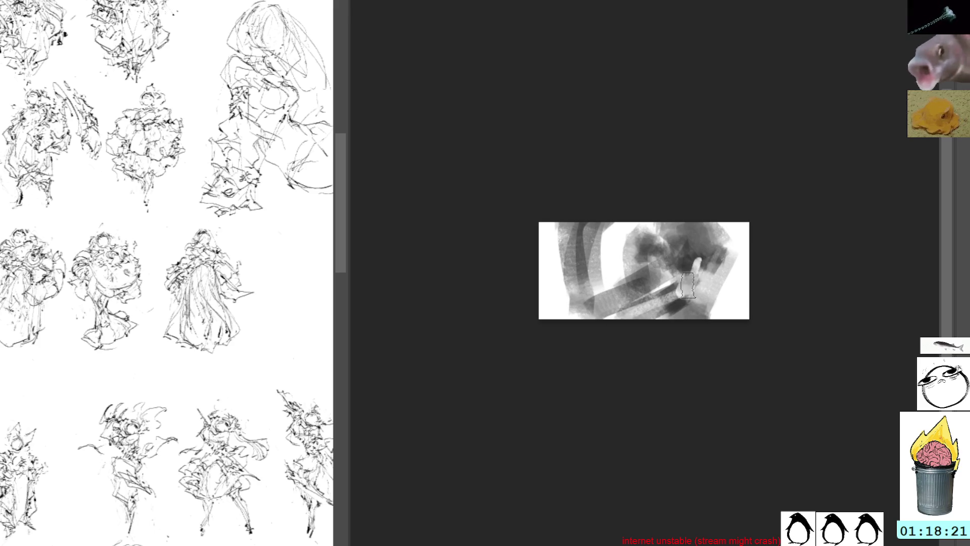
pyautogui.moveTo(737, 218)
pyautogui.mouseDown()
pyautogui.moveTo(725, 286)
pyautogui.moveTo(748, 238)
pyautogui.moveTo(741, 207)
pyautogui.moveTo(747, 251)
pyautogui.moveTo(735, 224)
pyautogui.mouseUp()
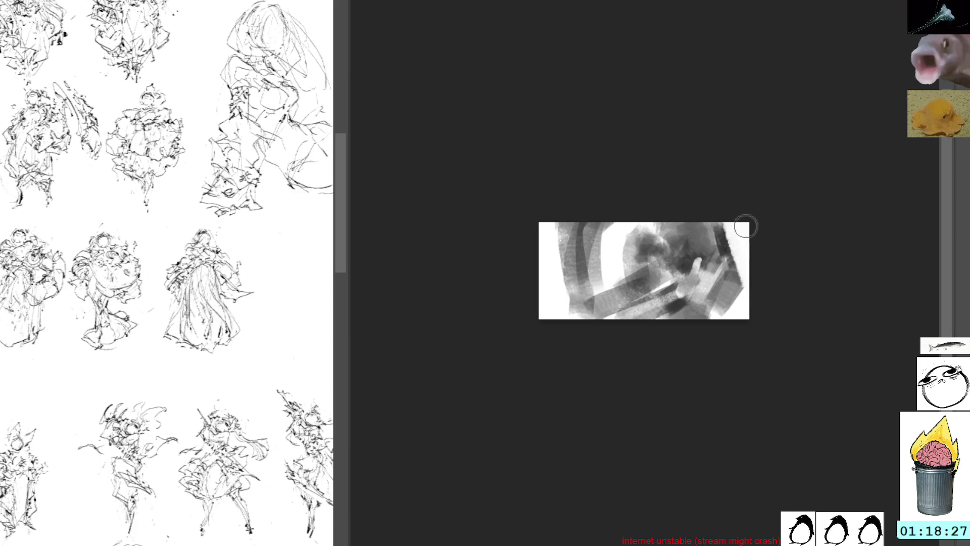
pyautogui.hotkey('ctrl', 'z')
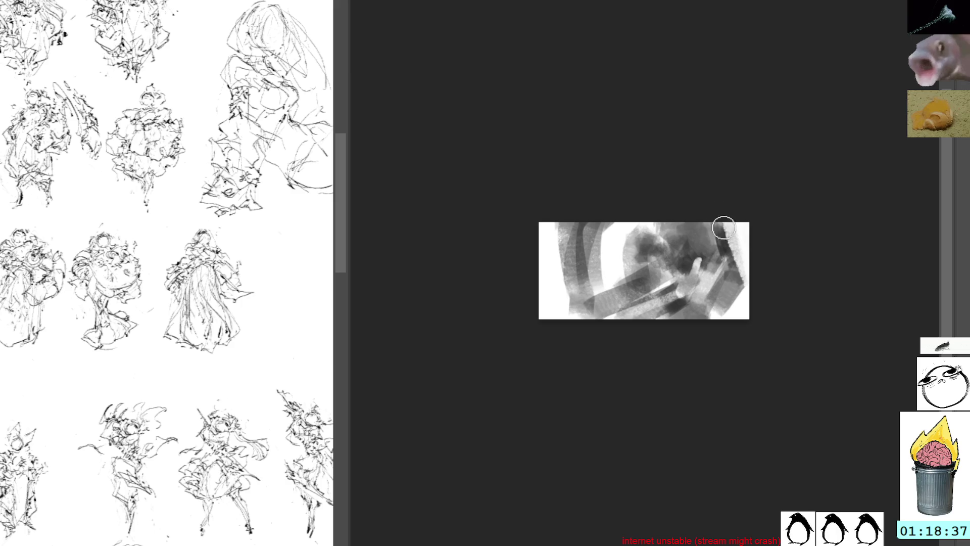
# Step: Lighten the top-right band and repaint the left edge and lower-left with grey strokes
pyautogui.moveTo(723, 229)
pyautogui.mouseDown()
pyautogui.moveTo(738, 283)
pyautogui.moveTo(732, 278)
pyautogui.mouseUp()
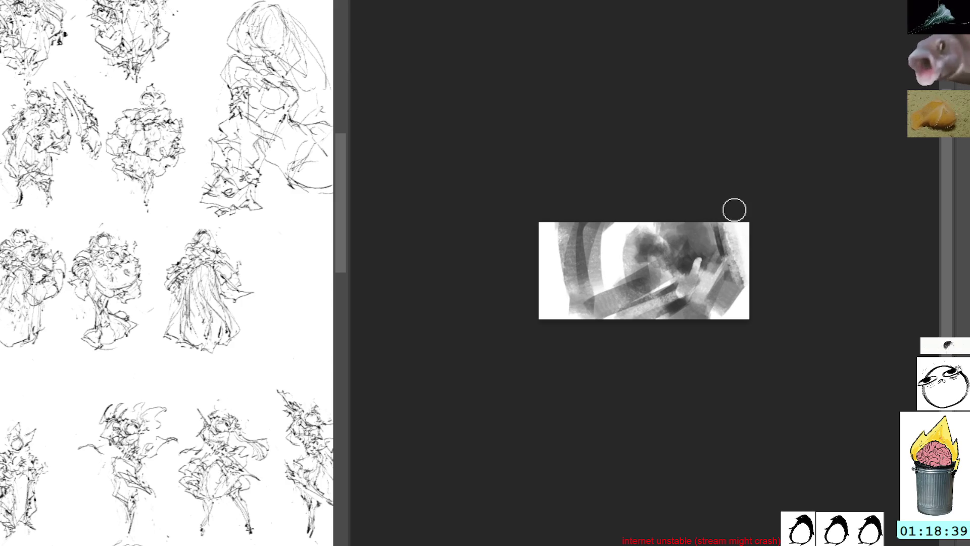
pyautogui.moveTo(539, 217)
pyautogui.mouseDown()
pyautogui.moveTo(560, 258)
pyautogui.moveTo(563, 306)
pyautogui.mouseUp()
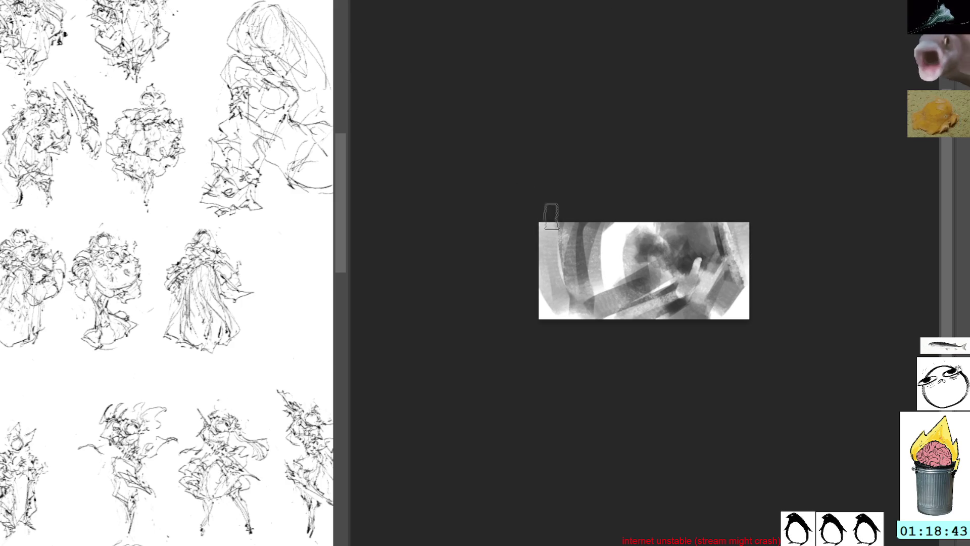
pyautogui.moveTo(558, 216); pyautogui.dragTo(554, 277)
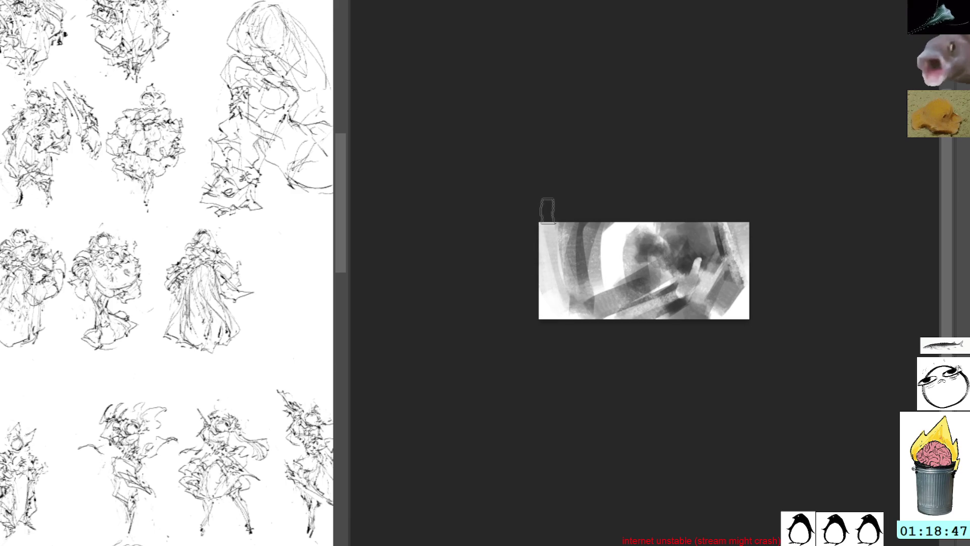
pyautogui.moveTo(545, 258); pyautogui.dragTo(548, 303)
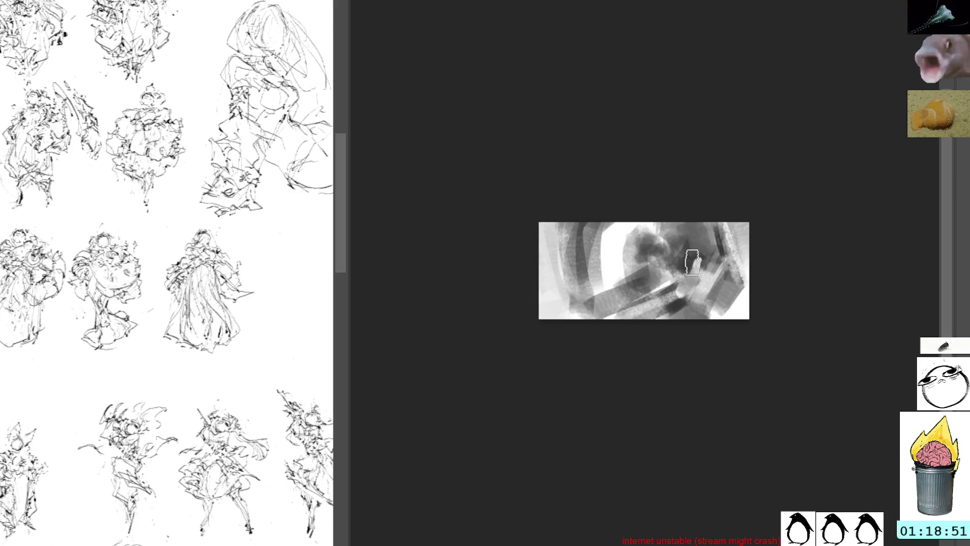
pyautogui.moveTo(546, 303)
pyautogui.mouseDown()
pyautogui.moveTo(571, 293)
pyautogui.moveTo(539, 281)
pyautogui.moveTo(606, 296)
pyautogui.moveTo(592, 293)
pyautogui.mouseUp()
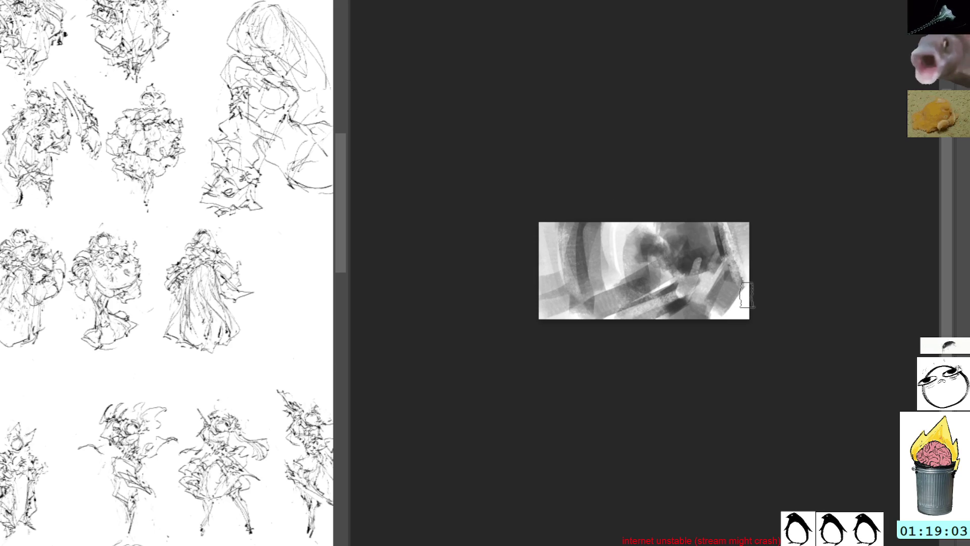
# Step: Layer dark and light diagonal strokes over the thumbnail's right side
pyautogui.moveTo(753, 287); pyautogui.dragTo(731, 343)
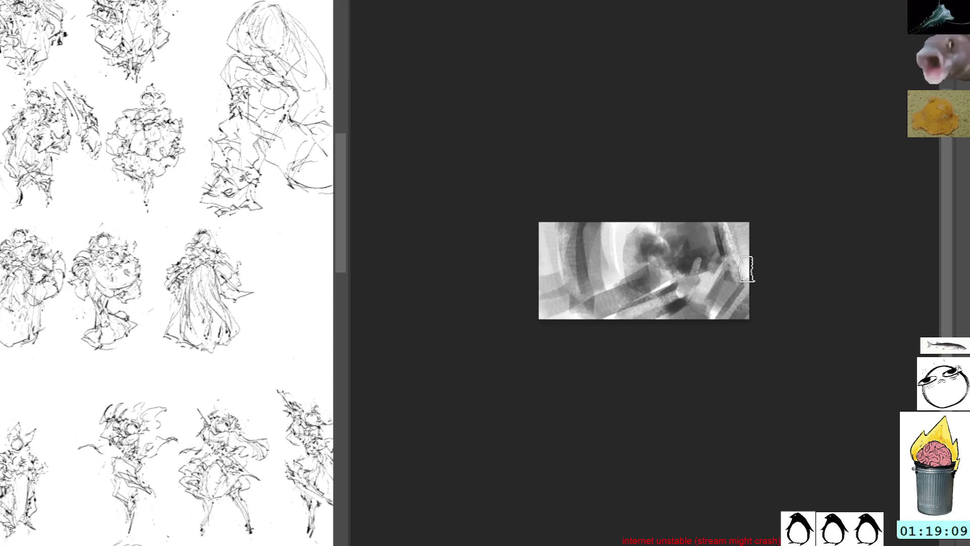
pyautogui.moveTo(753, 263)
pyautogui.mouseDown()
pyautogui.moveTo(700, 314)
pyautogui.moveTo(717, 286)
pyautogui.moveTo(713, 266)
pyautogui.moveTo(700, 323)
pyautogui.moveTo(725, 260)
pyautogui.moveTo(699, 306)
pyautogui.mouseUp()
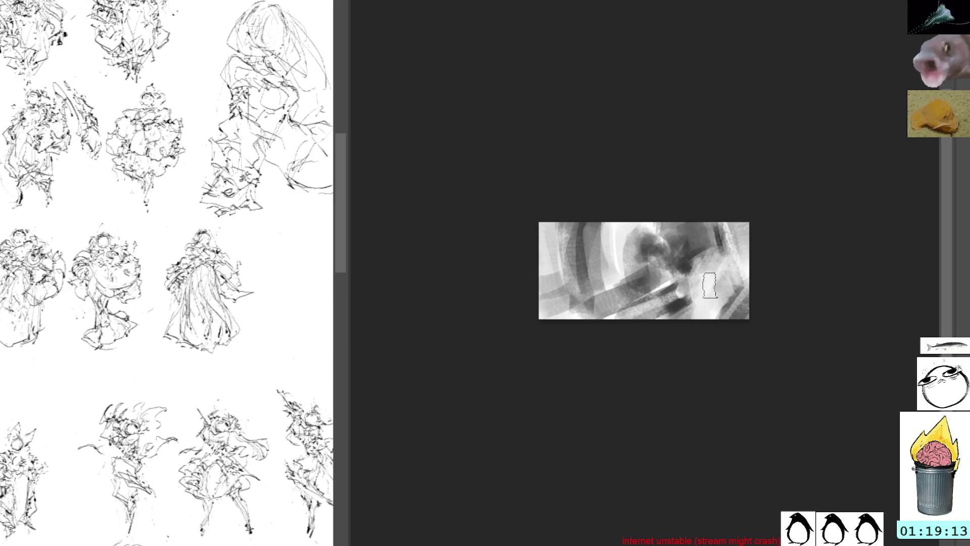
pyautogui.moveTo(746, 265)
pyautogui.mouseDown()
pyautogui.moveTo(701, 268)
pyautogui.moveTo(701, 321)
pyautogui.moveTo(725, 269)
pyautogui.moveTo(727, 289)
pyautogui.moveTo(731, 273)
pyautogui.moveTo(715, 303)
pyautogui.moveTo(713, 268)
pyautogui.moveTo(724, 280)
pyautogui.mouseUp()
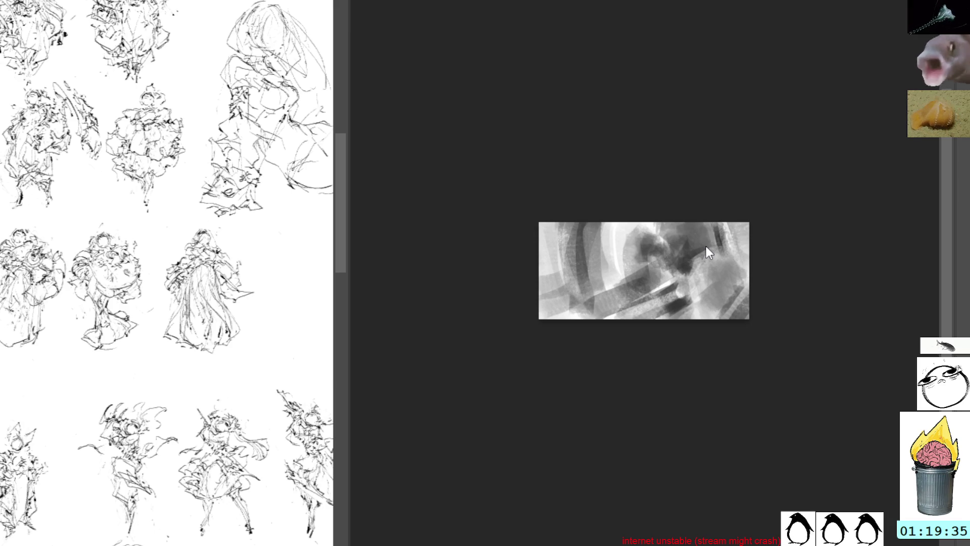
# Step: Hide the thumbnail view and sketch a small trial figure in the sheet's empty area
pyautogui.hotkey('alt', 'Tab')
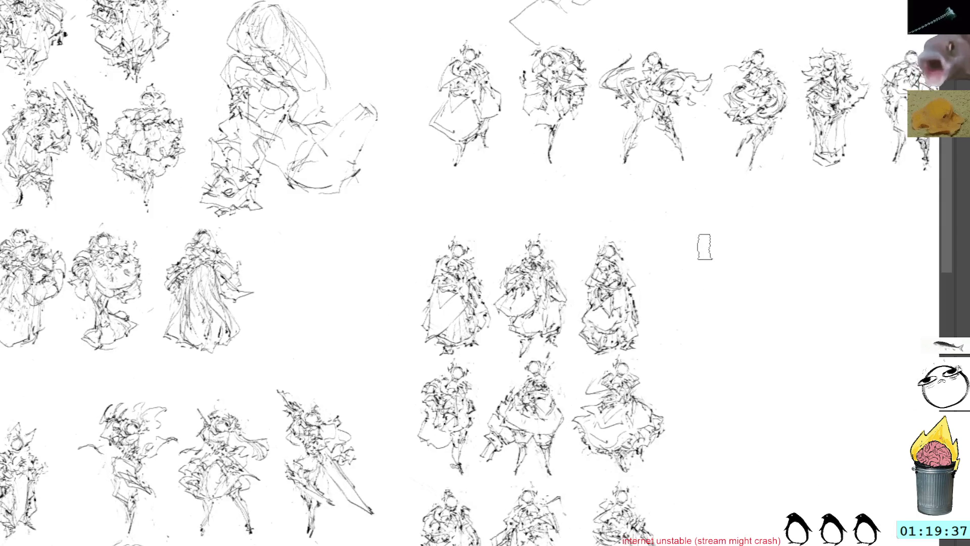
pyautogui.moveTo(753, 366); pyautogui.dragTo(773, 416)
pyautogui.hotkey('ctrl', 'z')
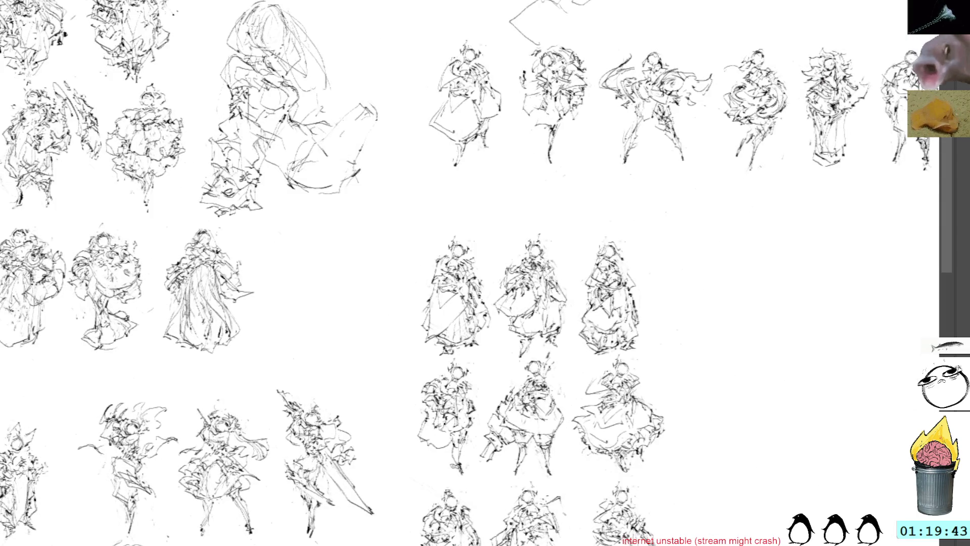
pyautogui.moveTo(764, 379); pyautogui.dragTo(773, 397)
pyautogui.moveTo(828, 313); pyautogui.dragTo(755, 398)
pyautogui.moveTo(799, 357); pyautogui.dragTo(756, 399)
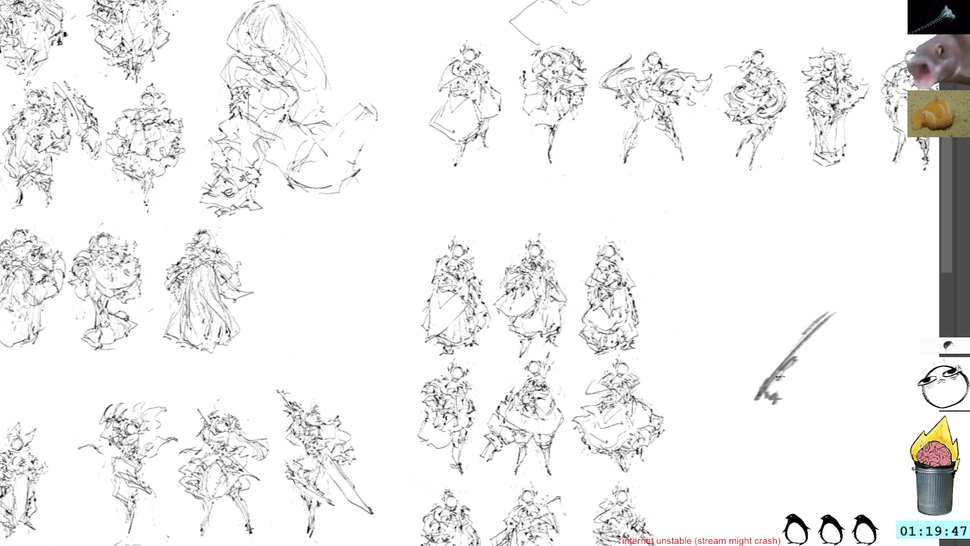
pyautogui.moveTo(795, 362); pyautogui.dragTo(791, 385)
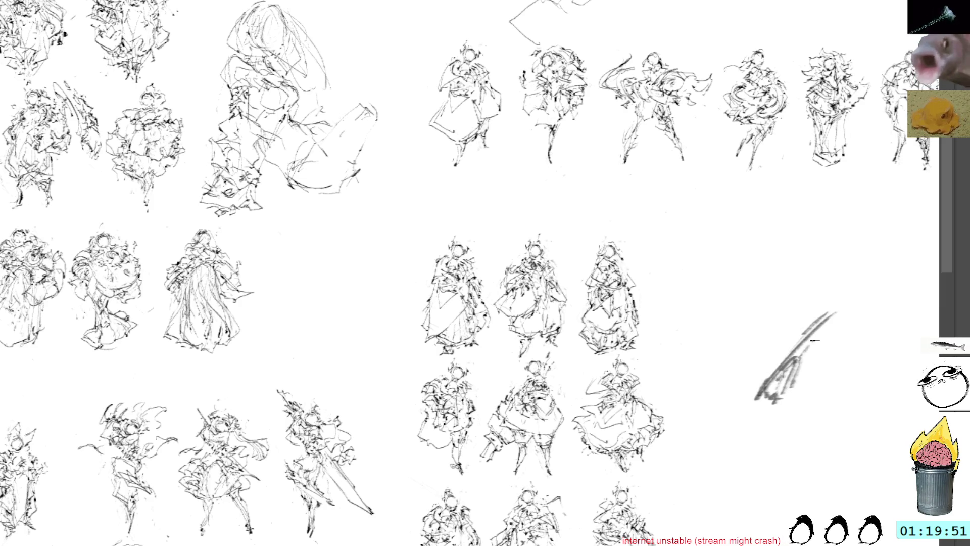
pyautogui.moveTo(813, 343)
pyautogui.mouseDown()
pyautogui.moveTo(815, 374)
pyautogui.moveTo(818, 353)
pyautogui.moveTo(831, 345)
pyautogui.mouseUp()
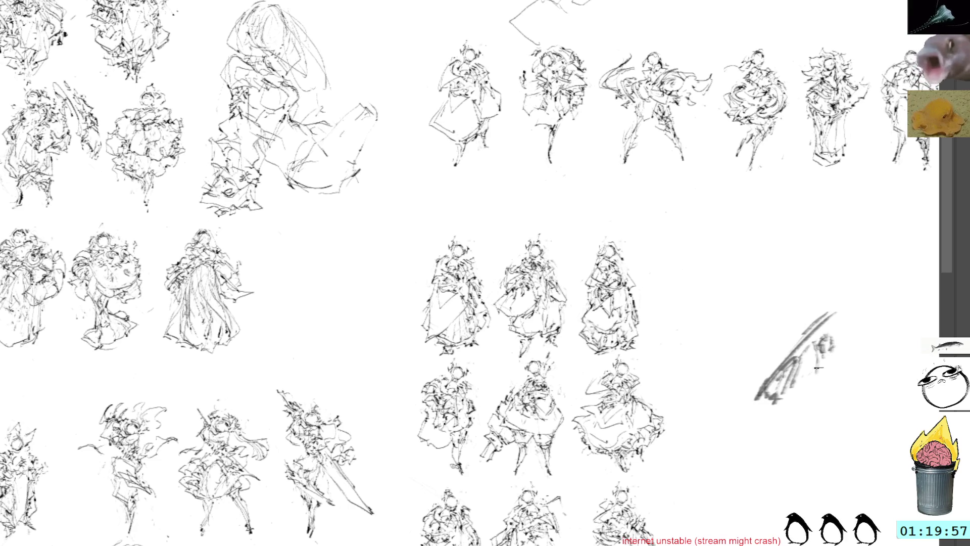
pyautogui.moveTo(787, 395); pyautogui.dragTo(824, 362)
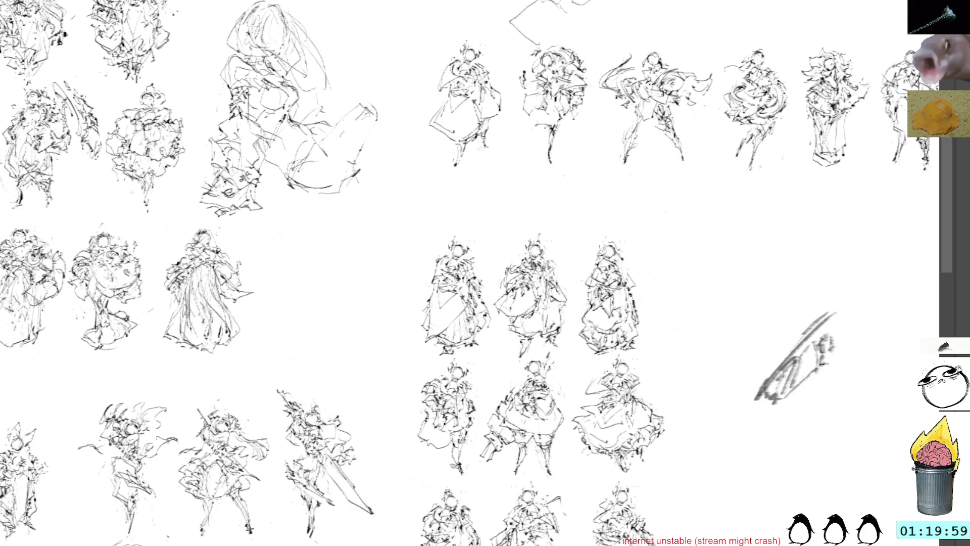
pyautogui.moveTo(821, 328)
pyautogui.mouseDown()
pyautogui.moveTo(839, 351)
pyautogui.moveTo(728, 381)
pyautogui.moveTo(727, 364)
pyautogui.mouseUp()
# Step: Lasso and delete the trial sketch, deselect, and pan across the figure rows
pyautogui.moveTo(546, 299)
pyautogui.mouseDown()
pyautogui.moveTo(605, 357)
pyautogui.moveTo(591, 308)
pyautogui.mouseUp()
pyautogui.press('Delete')
pyautogui.hotkey('ctrl', 'd')
pyautogui.moveTo(595, 306)
pyautogui.mouseDown()
pyautogui.moveTo(650, 289)
pyautogui.moveTo(632, 272)
pyautogui.mouseUp()
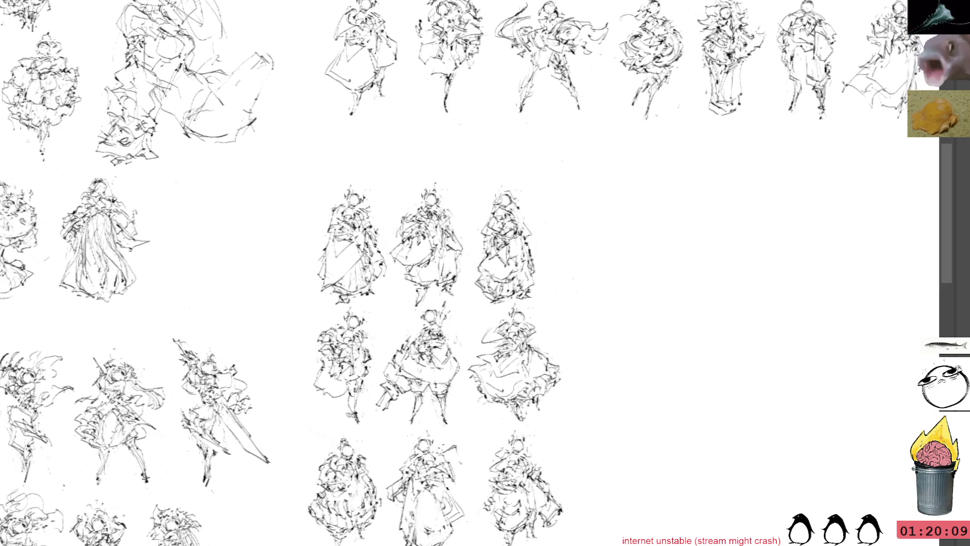
pyautogui.moveTo(879, 372)
pyautogui.mouseDown()
pyautogui.moveTo(800, 396)
pyautogui.moveTo(776, 426)
pyautogui.mouseUp()
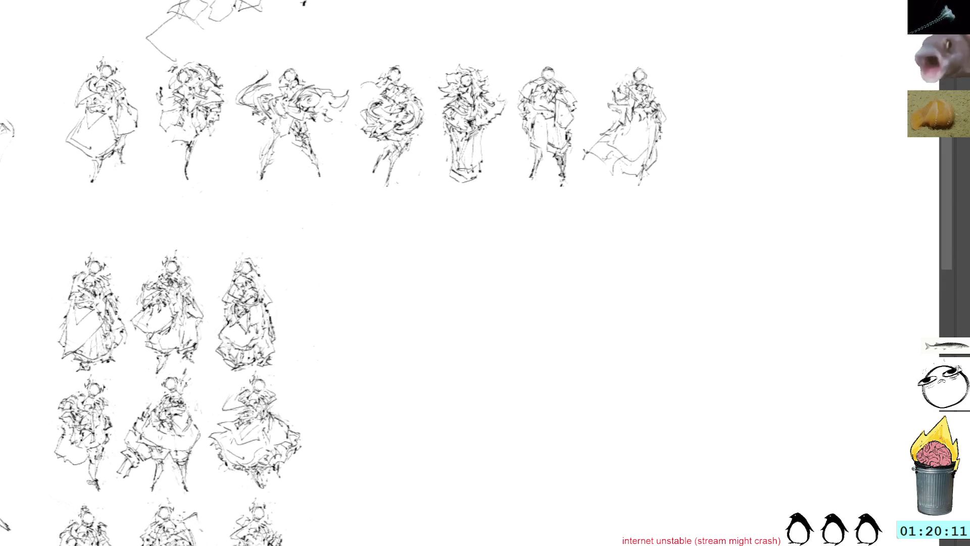
pyautogui.moveTo(759, 336)
pyautogui.mouseDown()
pyautogui.moveTo(775, 368)
pyautogui.moveTo(789, 329)
pyautogui.moveTo(796, 364)
pyautogui.moveTo(798, 336)
pyautogui.mouseUp()
pyautogui.press('l')
pyautogui.moveTo(797, 298)
pyautogui.mouseDown()
pyautogui.moveTo(743, 336)
pyautogui.moveTo(809, 298)
pyautogui.mouseUp()
pyautogui.press('Delete')
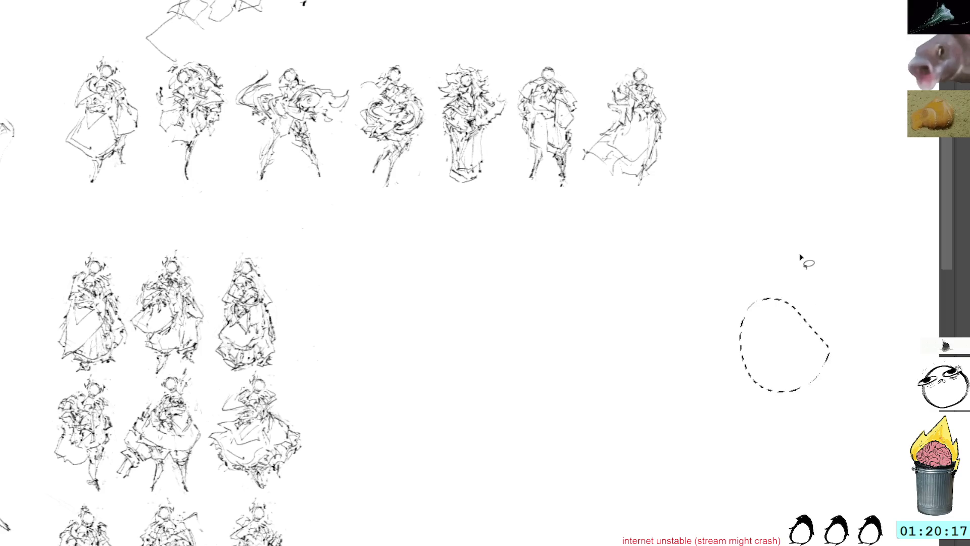
pyautogui.hotkey('ctrl', 'shift', 'a')
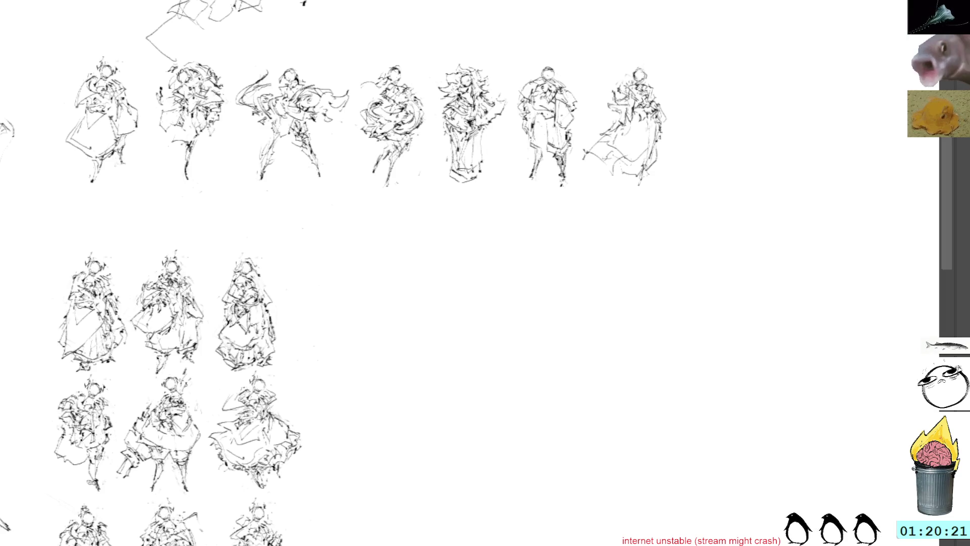
pyautogui.hotkey('alt', 'Tab')
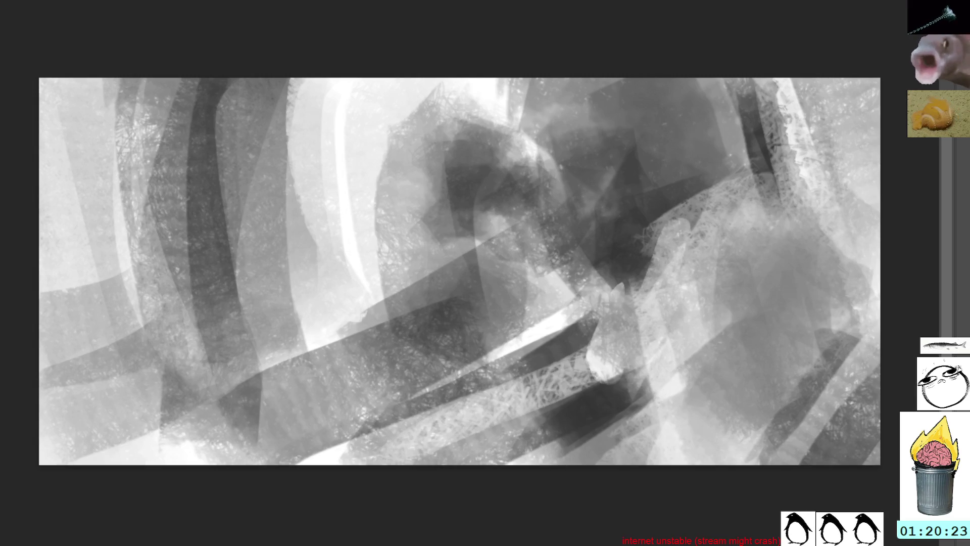
# Step: Paint dark vertical hatching left of centre, then zoom out to see the whole painting
pyautogui.moveTo(404, 299)
pyautogui.mouseDown()
pyautogui.moveTo(402, 223)
pyautogui.moveTo(440, 242)
pyautogui.moveTo(452, 293)
pyautogui.mouseUp()
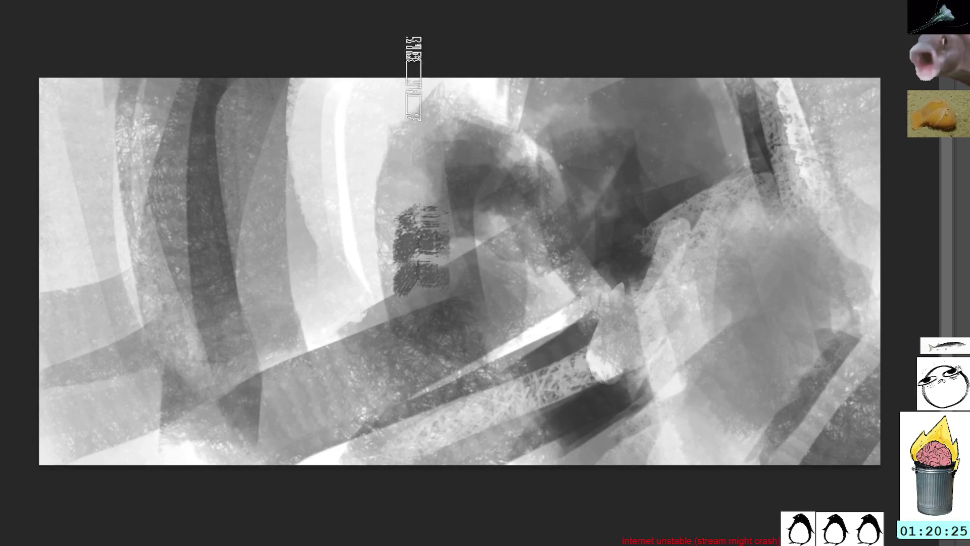
pyautogui.moveTo(414, 242)
pyautogui.mouseDown()
pyautogui.moveTo(427, 197)
pyautogui.moveTo(450, 230)
pyautogui.moveTo(438, 223)
pyautogui.moveTo(422, 258)
pyautogui.moveTo(431, 295)
pyautogui.moveTo(444, 242)
pyautogui.mouseUp()
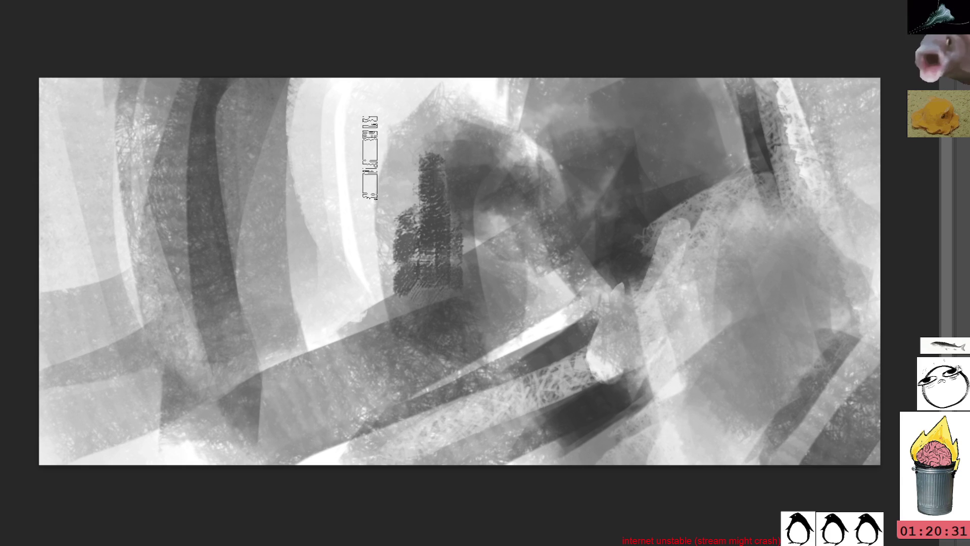
pyautogui.press('-')
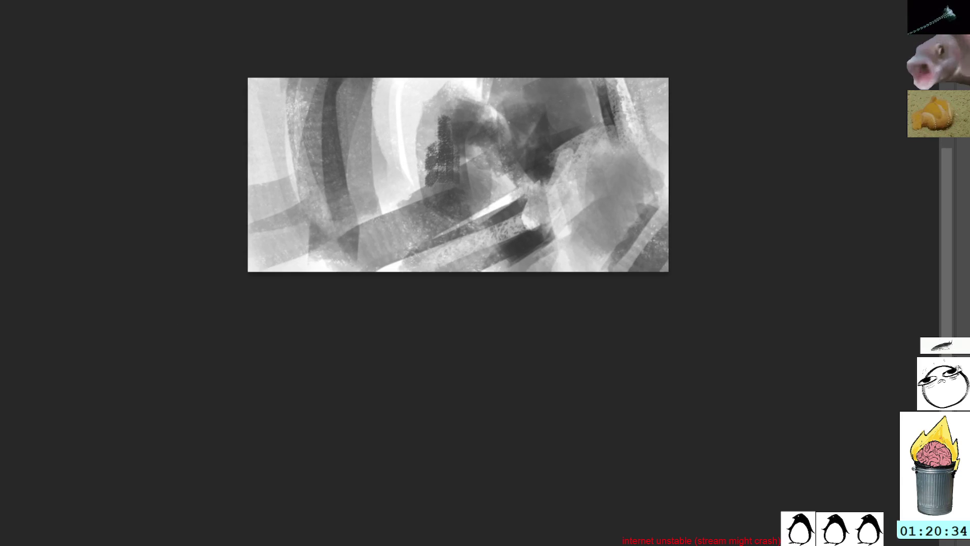
# Step: Cycle through the open documents back to the grey painting and make room around it
pyautogui.hotkey('ctrl', 'Tab')
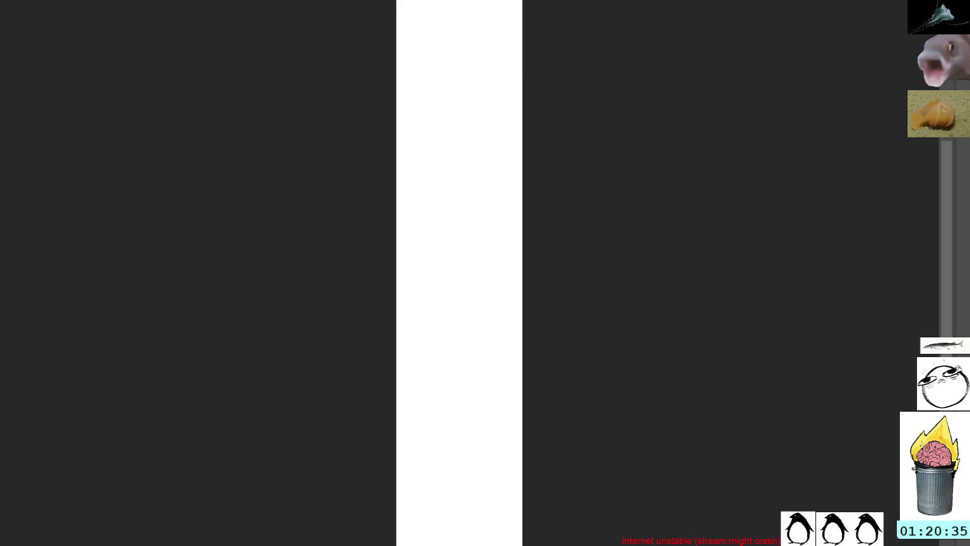
pyautogui.hotkey('ctrl', 'Tab')
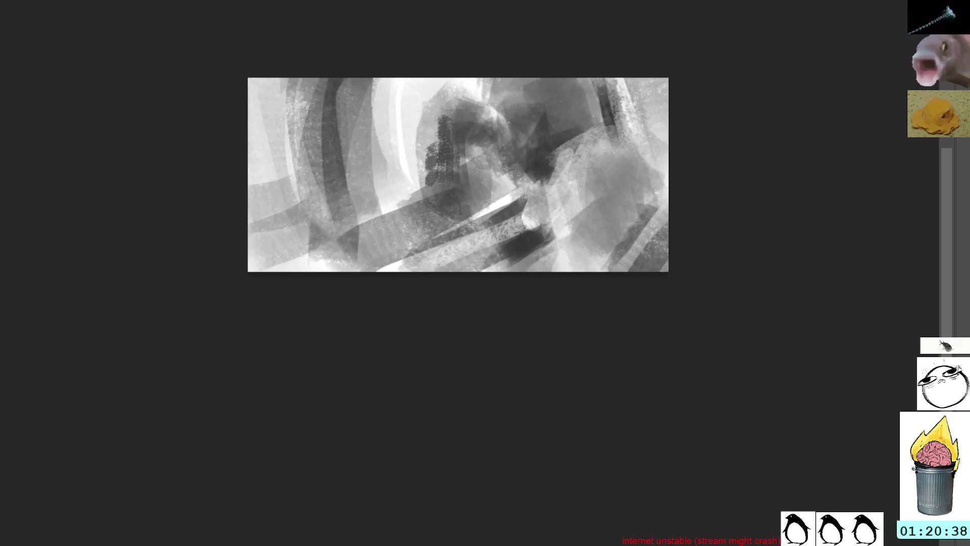
pyautogui.hotkey('ctrl', 'Tab')
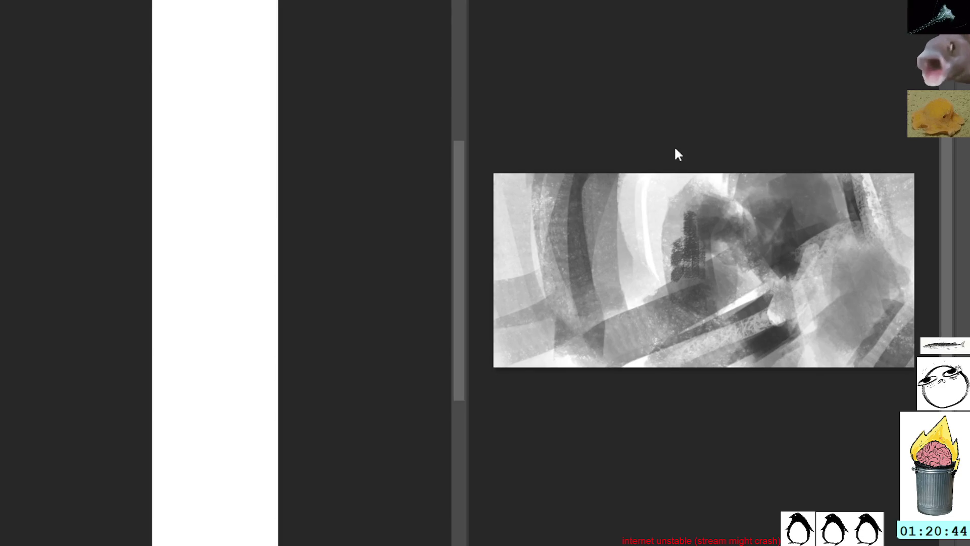
pyautogui.moveTo(465, 330); pyautogui.dragTo(275, 363)
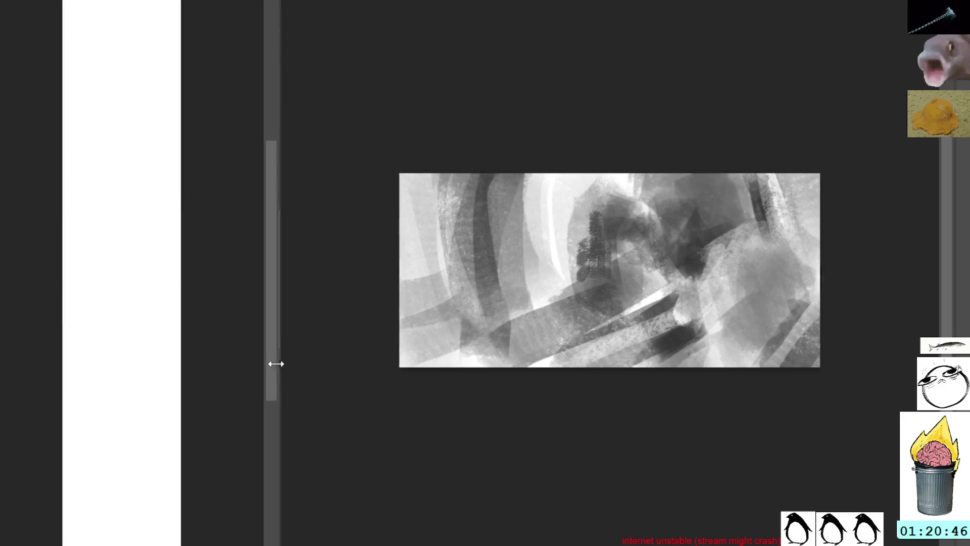
# Step: Paint dark strokes along the upper left on a tilted view, then a sampled light grey streak
pyautogui.moveTo(399, 192); pyautogui.dragTo(411, 226)
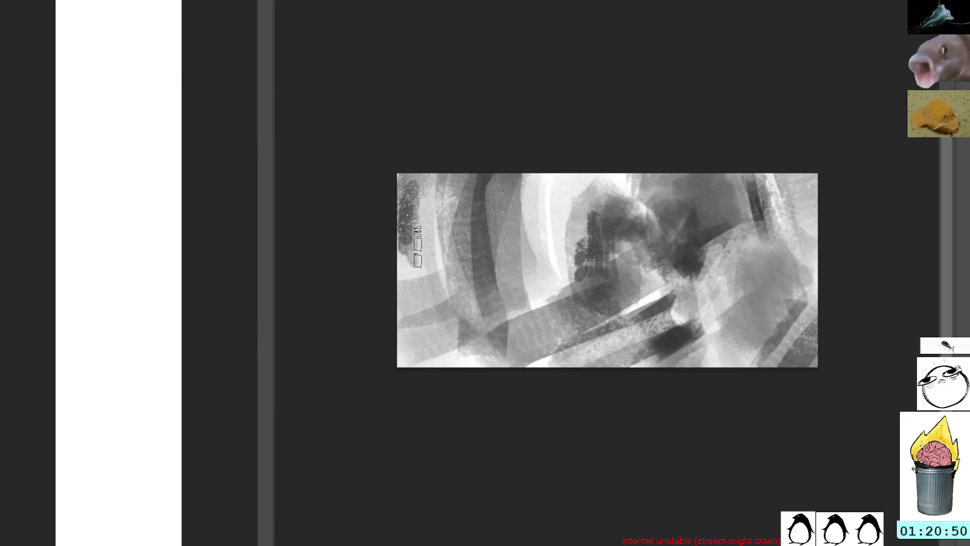
pyautogui.moveTo(609, 80); pyautogui.dragTo(691, 167)
pyautogui.moveTo(459, 134)
pyautogui.mouseDown()
pyautogui.moveTo(465, 208)
pyautogui.moveTo(457, 202)
pyautogui.moveTo(478, 202)
pyautogui.moveTo(478, 222)
pyautogui.moveTo(501, 253)
pyautogui.moveTo(493, 262)
pyautogui.moveTo(489, 242)
pyautogui.mouseUp()
pyautogui.keyDown('ctrl'); pyautogui.click(493, 123); pyautogui.keyUp('ctrl')
pyautogui.moveTo(479, 149)
pyautogui.mouseDown()
pyautogui.moveTo(503, 266)
pyautogui.moveTo(515, 247)
pyautogui.moveTo(515, 203)
pyautogui.moveTo(523, 247)
pyautogui.moveTo(516, 162)
pyautogui.moveTo(527, 208)
pyautogui.mouseUp()
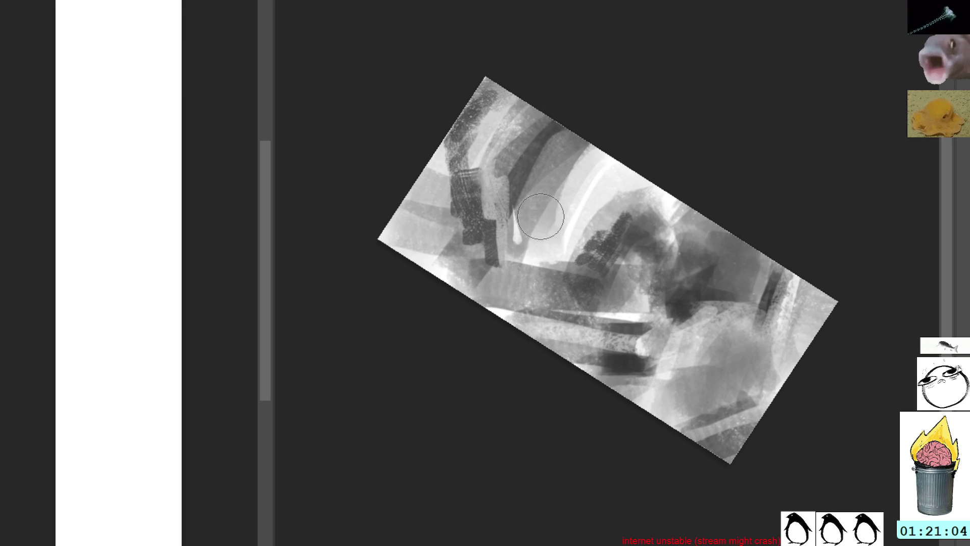
# Step: Add a white teardrop and long white diagonal stroke, then sample a new grey
pyautogui.moveTo(543, 240); pyautogui.dragTo(536, 216)
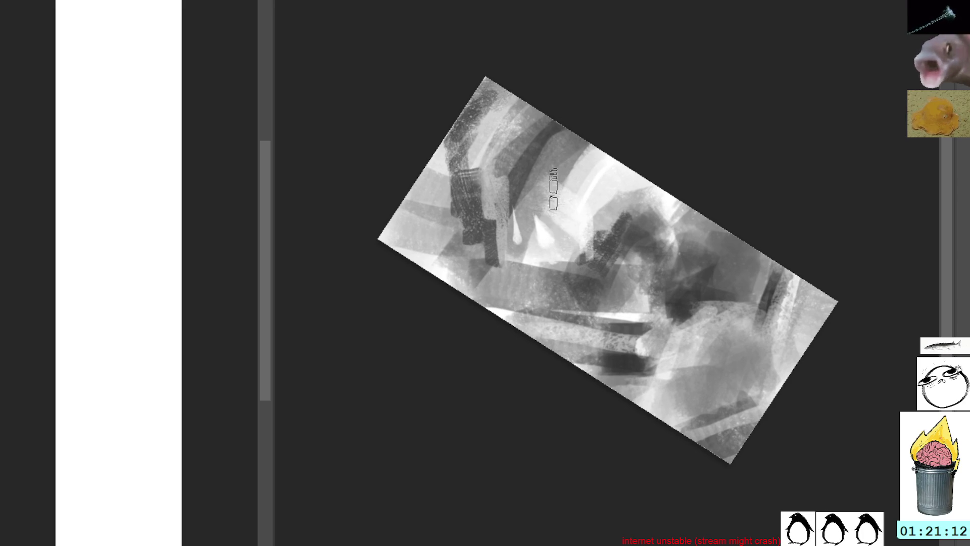
pyautogui.moveTo(544, 172)
pyautogui.mouseDown()
pyautogui.moveTo(588, 252)
pyautogui.moveTo(592, 283)
pyautogui.mouseUp()
pyautogui.keyDown('ctrl'); pyautogui.click(523, 166); pyautogui.keyUp('ctrl')
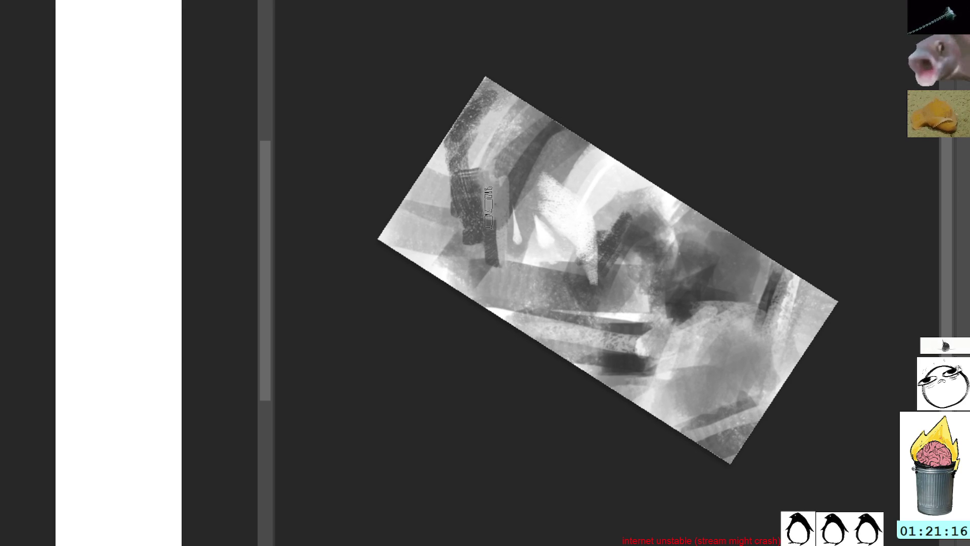
pyautogui.keyDown('ctrl'); pyautogui.click(520, 162); pyautogui.keyUp('ctrl')
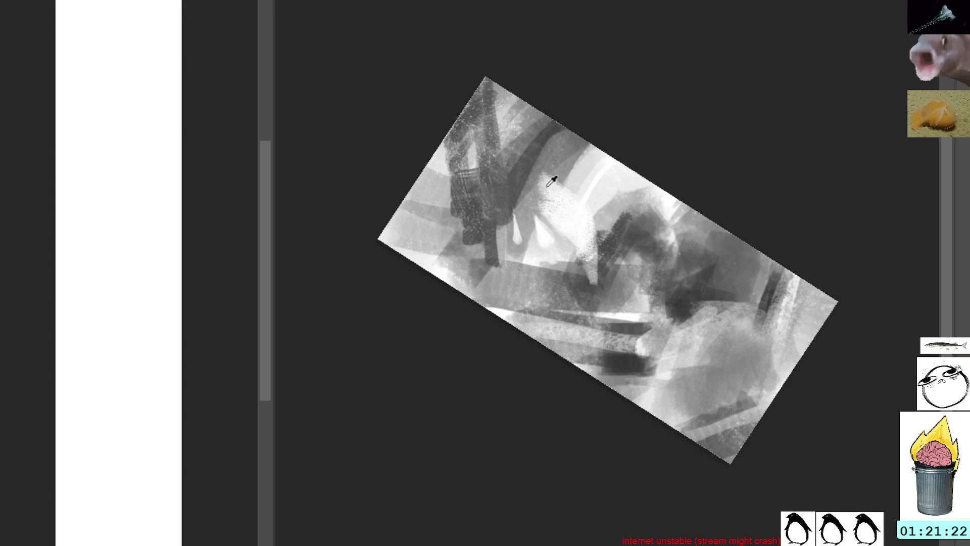
pyautogui.keyDown('ctrl'); pyautogui.click(630, 181); pyautogui.keyUp('ctrl')
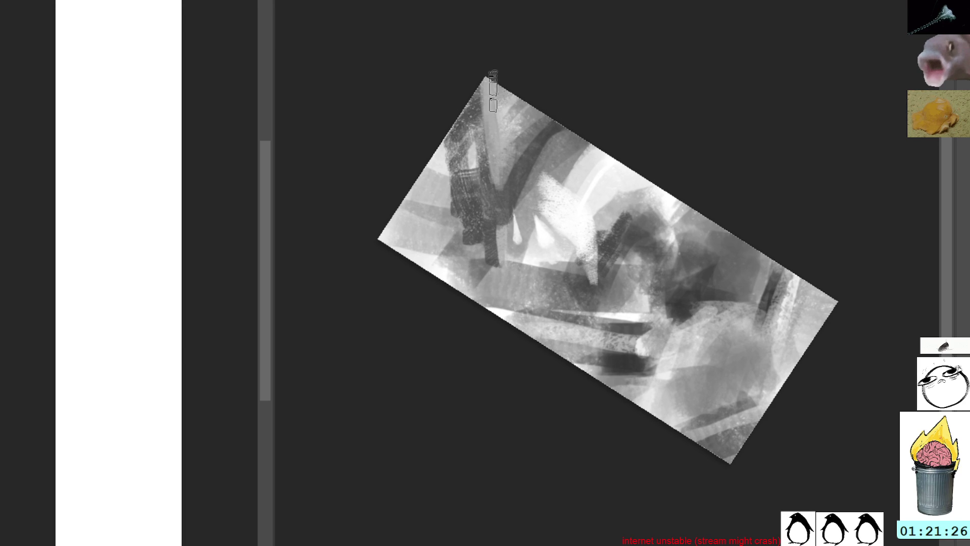
# Step: Paint dark vertical strokes near the edge on a rotated view, then reset it upright
pyautogui.moveTo(673, 177)
pyautogui.mouseDown()
pyautogui.moveTo(570, 99)
pyautogui.moveTo(758, 354)
pyautogui.moveTo(690, 169)
pyautogui.mouseUp()
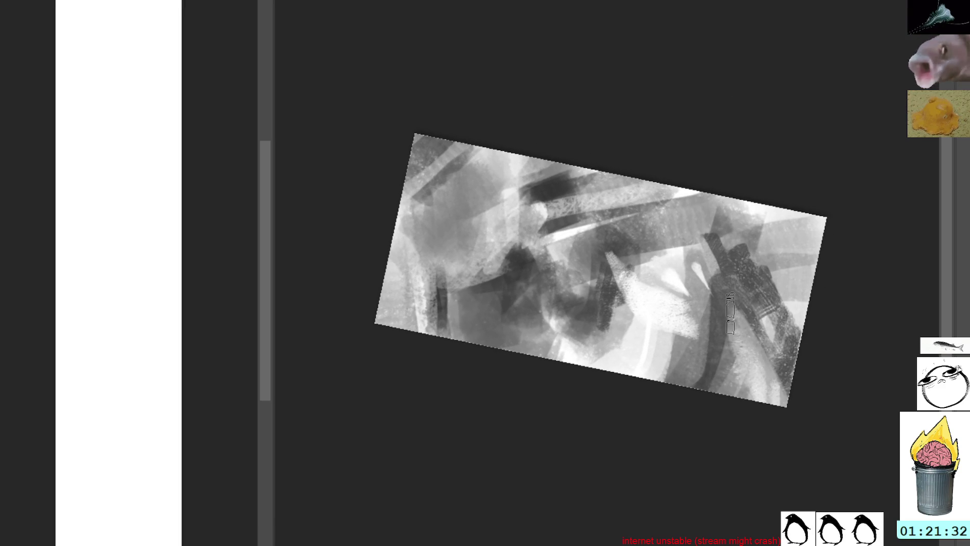
pyautogui.moveTo(838, 192)
pyautogui.mouseDown()
pyautogui.moveTo(814, 362)
pyautogui.moveTo(798, 384)
pyautogui.mouseUp()
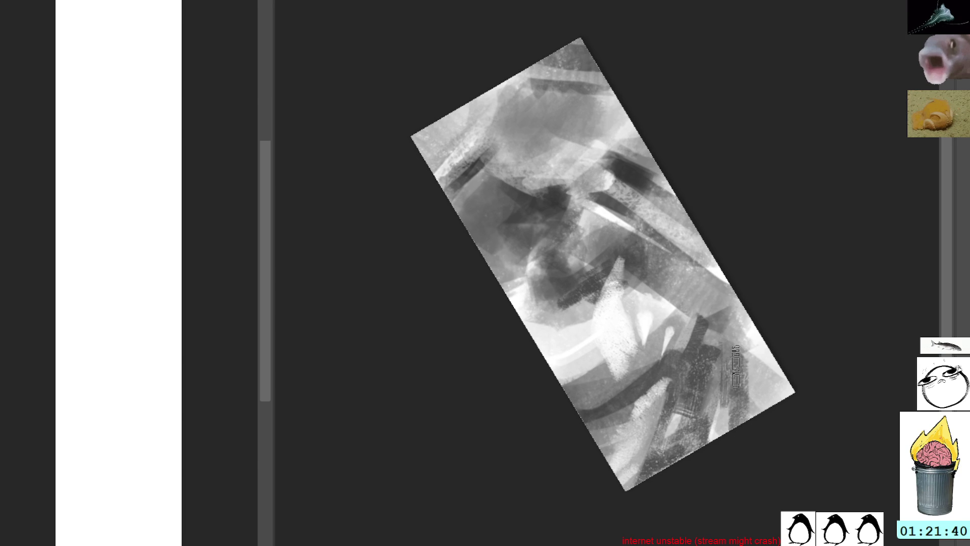
pyautogui.moveTo(737, 294); pyautogui.dragTo(748, 307)
pyautogui.moveTo(825, 234)
pyautogui.mouseDown()
pyautogui.moveTo(796, 349)
pyautogui.moveTo(747, 412)
pyautogui.mouseUp()
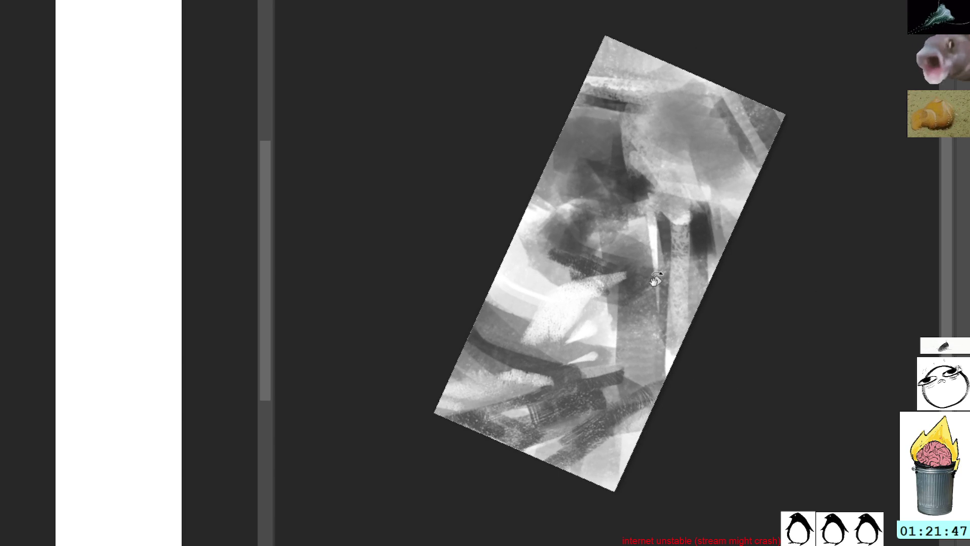
pyautogui.press('5')
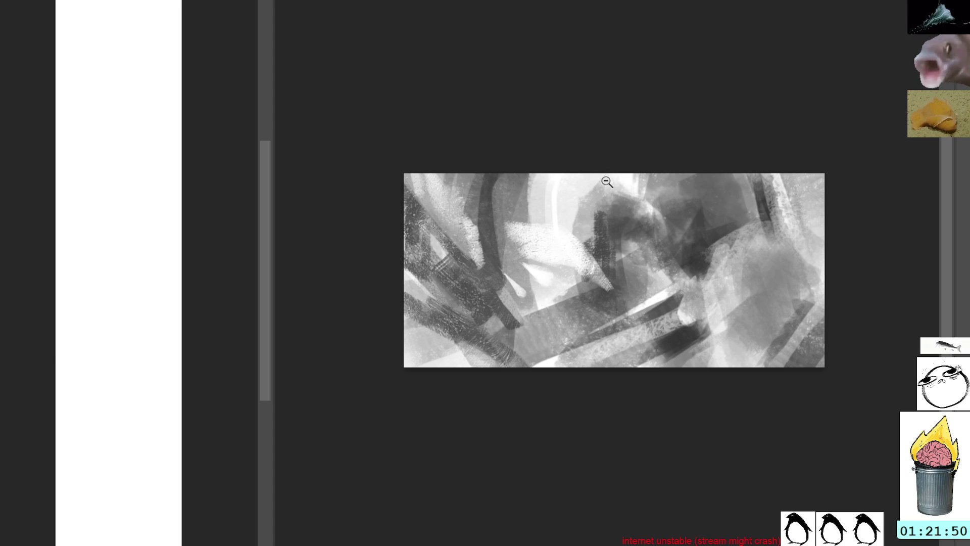
# Step: Zoom out twice to thumbnail size, then clear the canvas to blank white
pyautogui.keyDown('alt'); pyautogui.click(619, 186); pyautogui.keyUp('alt')
pyautogui.keyDown('alt'); pyautogui.click(619, 186); pyautogui.keyUp('alt')
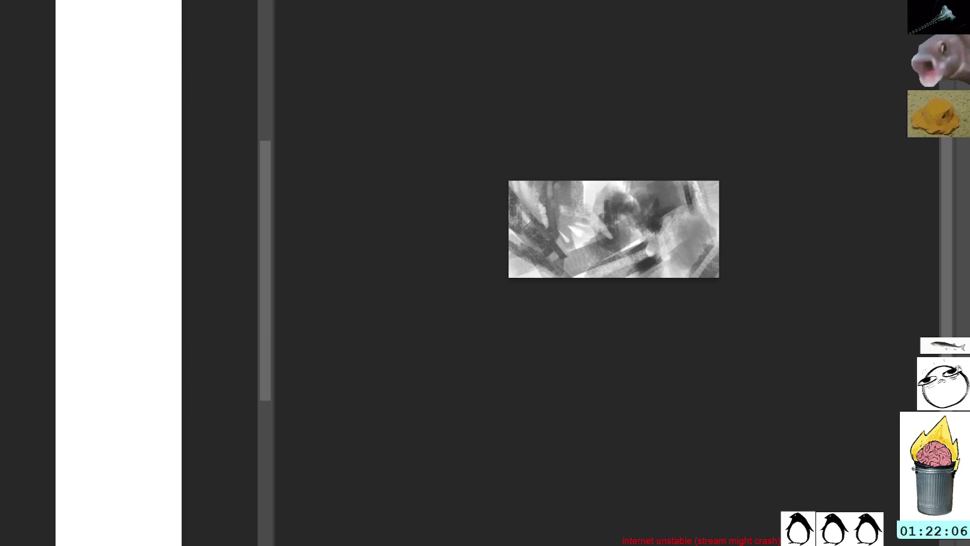
pyautogui.press('Delete')
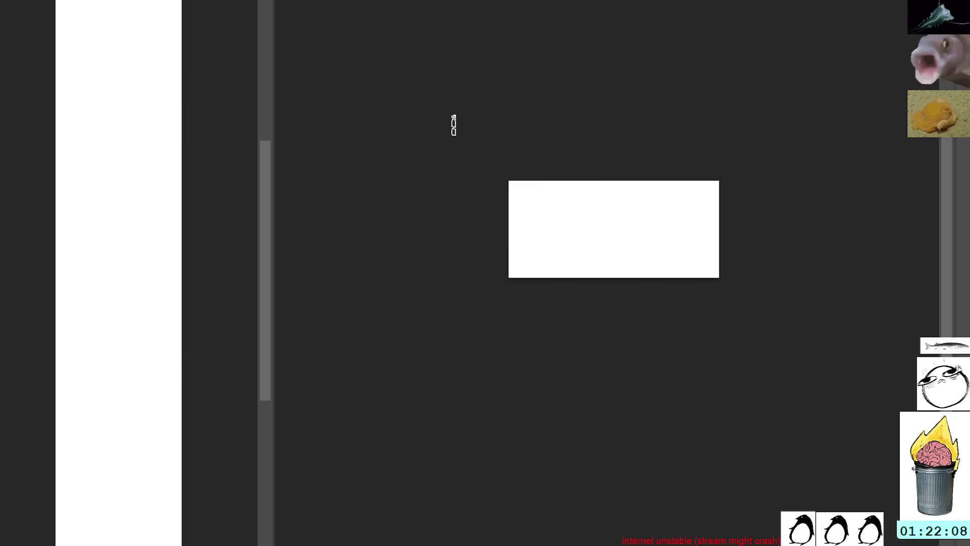
# Step: Paint several parallel grey diagonal beams across the blank canvas on a tilted view
pyautogui.moveTo(505, 266)
pyautogui.mouseDown()
pyautogui.moveTo(529, 273)
pyautogui.moveTo(514, 250)
pyautogui.moveTo(528, 255)
pyautogui.moveTo(536, 230)
pyautogui.moveTo(539, 257)
pyautogui.moveTo(549, 236)
pyautogui.moveTo(540, 206)
pyautogui.moveTo(565, 188)
pyautogui.mouseUp()
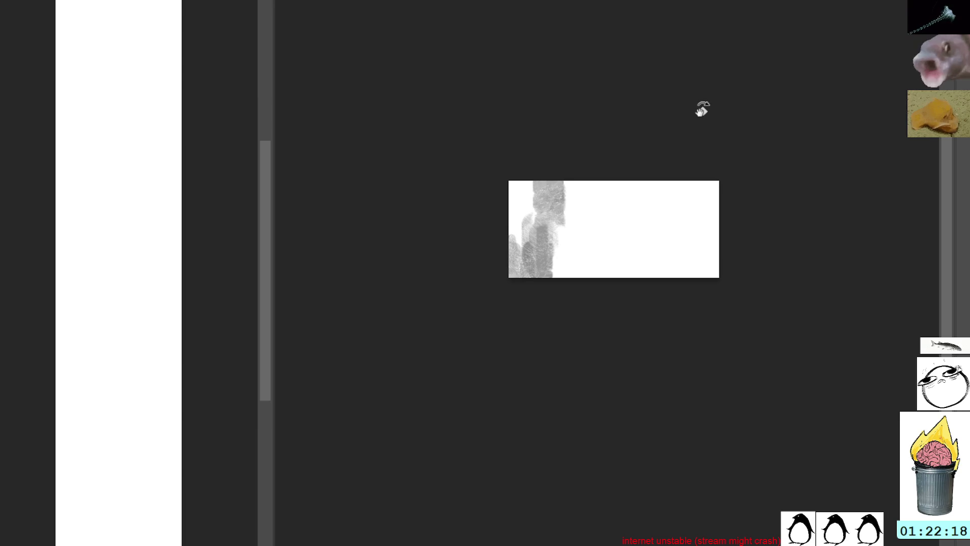
pyautogui.moveTo(699, 109); pyautogui.dragTo(673, 201)
pyautogui.moveTo(602, 169); pyautogui.dragTo(616, 212)
pyautogui.moveTo(619, 152); pyautogui.dragTo(652, 308)
pyautogui.moveTo(641, 177); pyautogui.dragTo(677, 328)
pyautogui.moveTo(651, 230); pyautogui.dragTo(687, 339)
pyautogui.moveTo(654, 188)
pyautogui.mouseDown()
pyautogui.moveTo(702, 339)
pyautogui.moveTo(759, 349)
pyautogui.moveTo(599, 359)
pyautogui.moveTo(600, 390)
pyautogui.moveTo(611, 373)
pyautogui.moveTo(630, 402)
pyautogui.mouseUp()
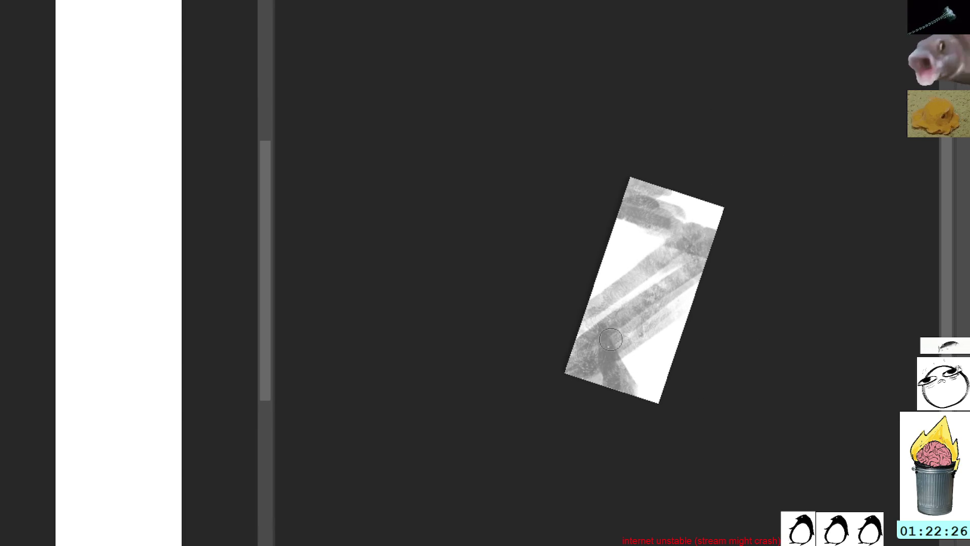
# Step: Paint a darker grey crossbar over the beams near the upper right
pyautogui.moveTo(628, 365)
pyautogui.mouseDown()
pyautogui.moveTo(639, 364)
pyautogui.moveTo(638, 301)
pyautogui.moveTo(642, 360)
pyautogui.moveTo(646, 324)
pyautogui.mouseUp()
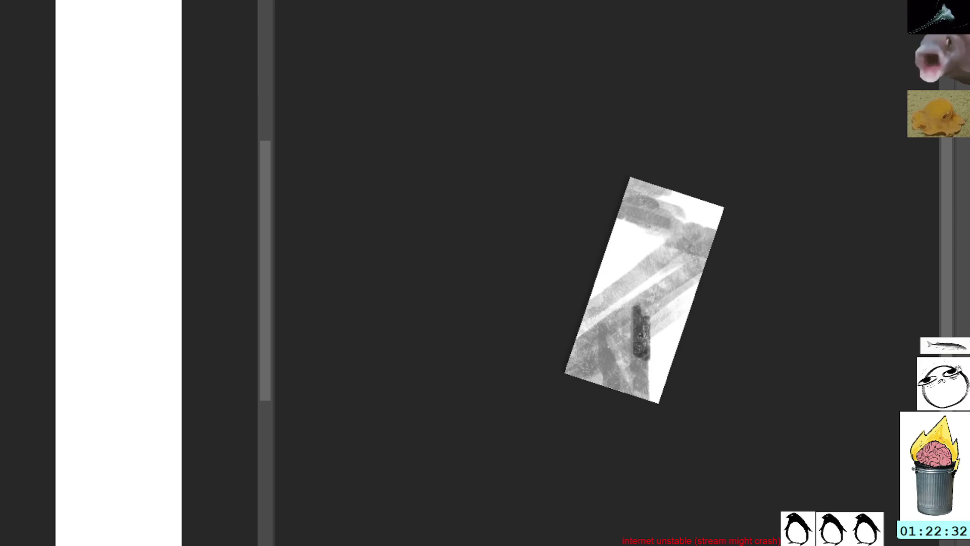
pyautogui.press('5')
pyautogui.moveTo(626, 108); pyautogui.dragTo(634, 162)
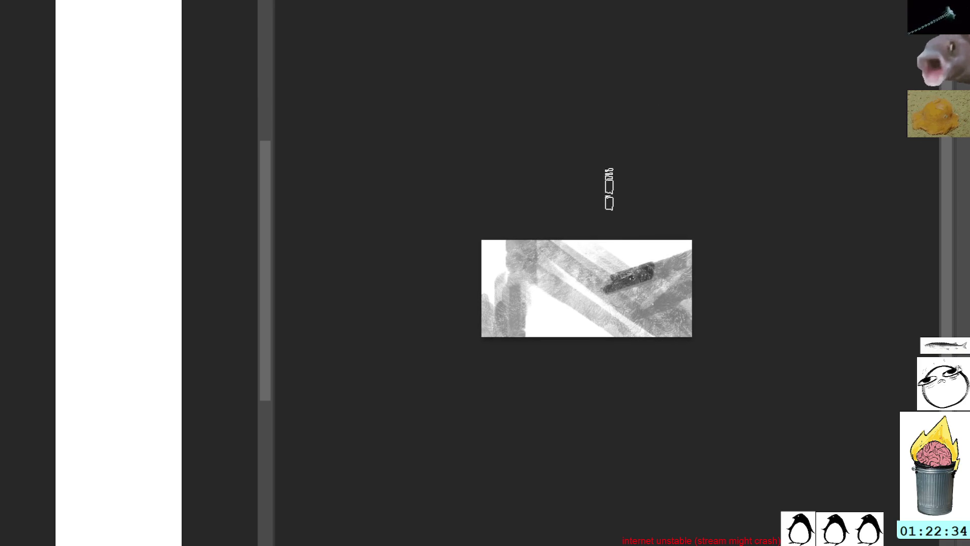
pyautogui.moveTo(607, 304); pyautogui.dragTo(643, 302)
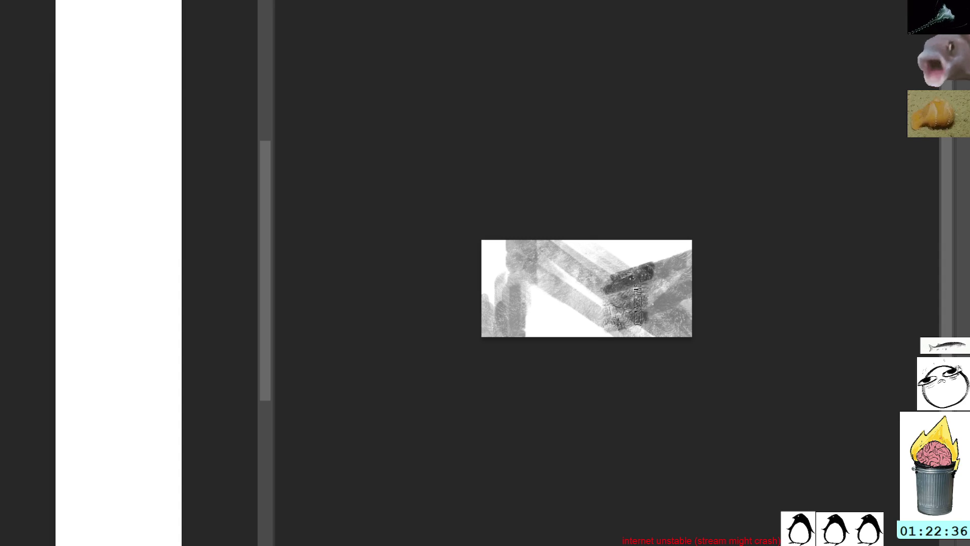
# Step: Add dark vertical strokes down to the lower edge on a rotated view, undoing one
pyautogui.moveTo(715, 191); pyautogui.dragTo(599, 470)
pyautogui.moveTo(580, 235); pyautogui.dragTo(586, 359)
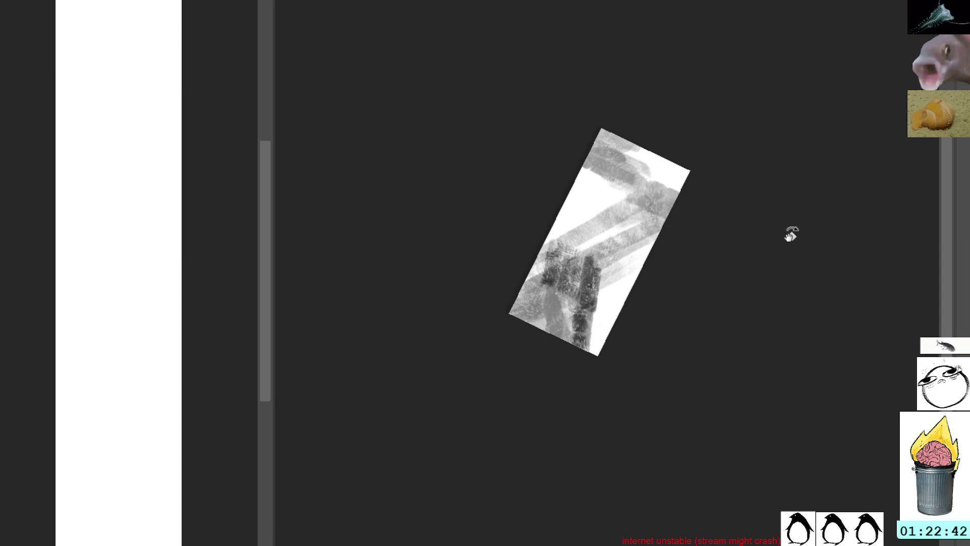
pyautogui.hotkey('ctrl', 'z')
pyautogui.moveTo(797, 209); pyautogui.dragTo(754, 171)
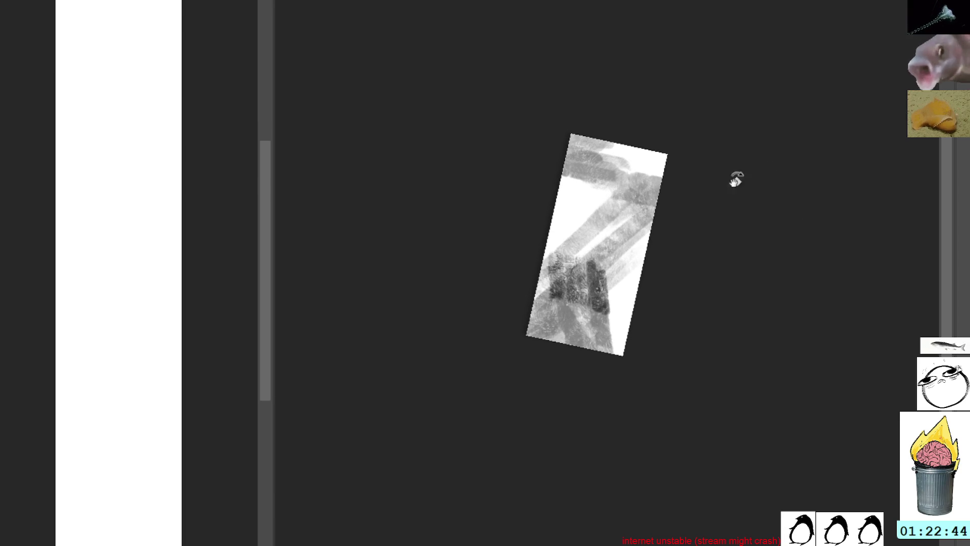
pyautogui.moveTo(604, 308); pyautogui.dragTo(602, 354)
pyautogui.moveTo(739, 331)
pyautogui.mouseDown()
pyautogui.moveTo(752, 271)
pyautogui.moveTo(700, 197)
pyautogui.moveTo(739, 159)
pyautogui.mouseUp()
pyautogui.press('5')
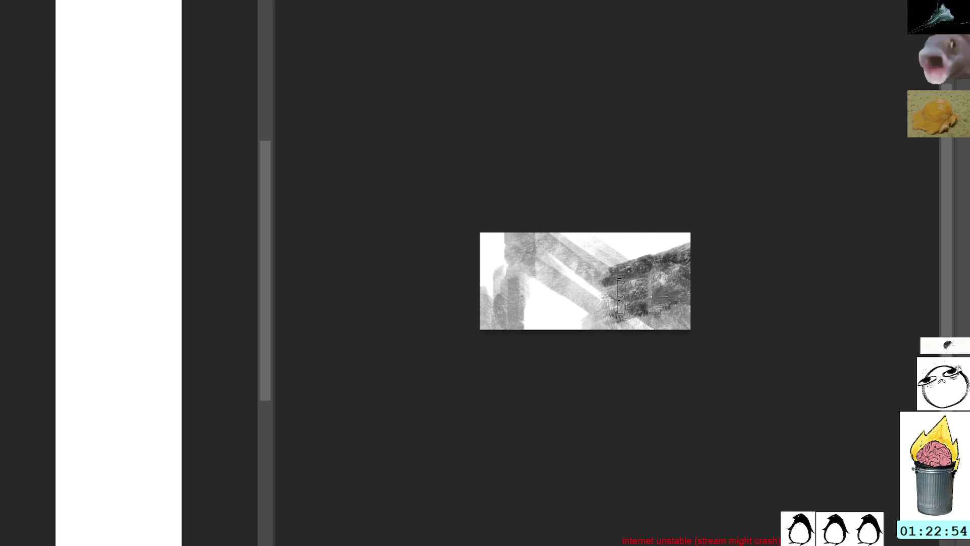
# Step: Cover the lower-middle white with darker grey and add light strokes in the lower right
pyautogui.moveTo(604, 331)
pyautogui.mouseDown()
pyautogui.moveTo(645, 336)
pyautogui.moveTo(658, 311)
pyautogui.mouseUp()
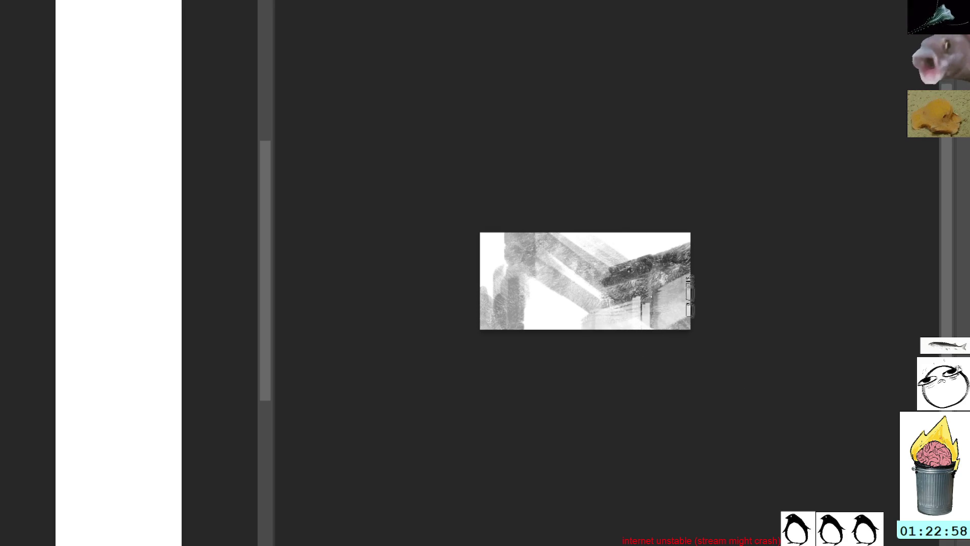
pyautogui.moveTo(515, 249)
pyautogui.mouseDown()
pyautogui.moveTo(538, 303)
pyautogui.moveTo(585, 319)
pyautogui.moveTo(646, 319)
pyautogui.moveTo(691, 293)
pyautogui.mouseUp()
pyautogui.rightClick(651, 233)
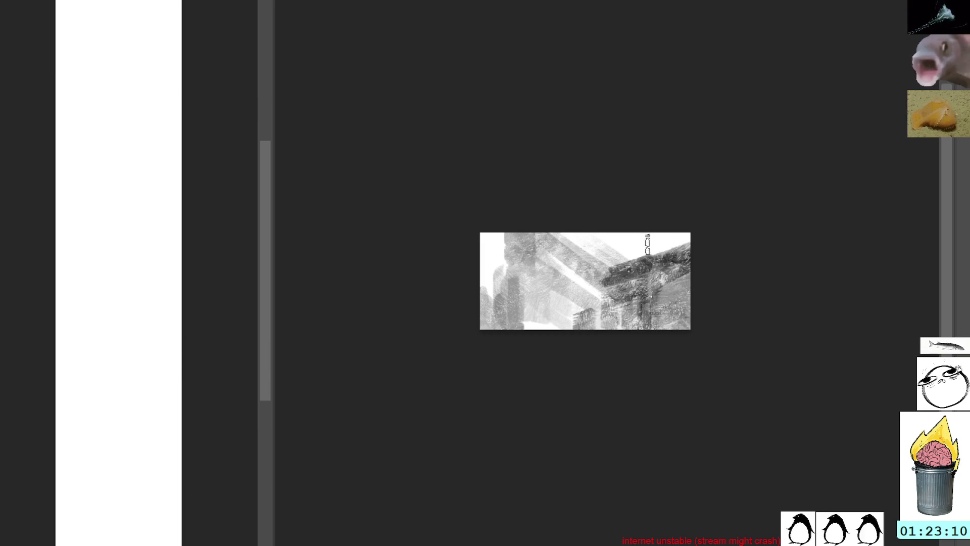
pyautogui.moveTo(666, 309)
pyautogui.mouseDown()
pyautogui.moveTo(661, 290)
pyautogui.moveTo(679, 277)
pyautogui.mouseUp()
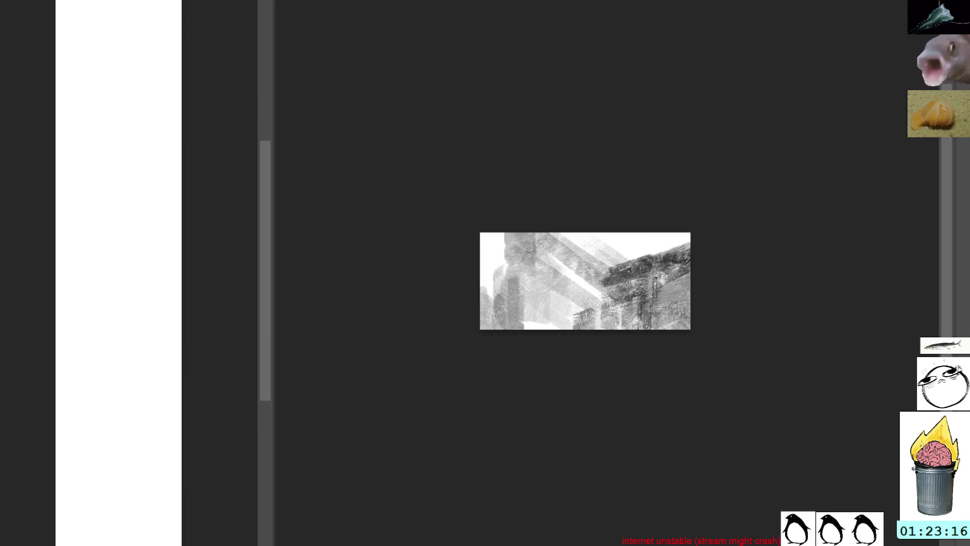
pyautogui.moveTo(659, 289); pyautogui.dragTo(682, 283)
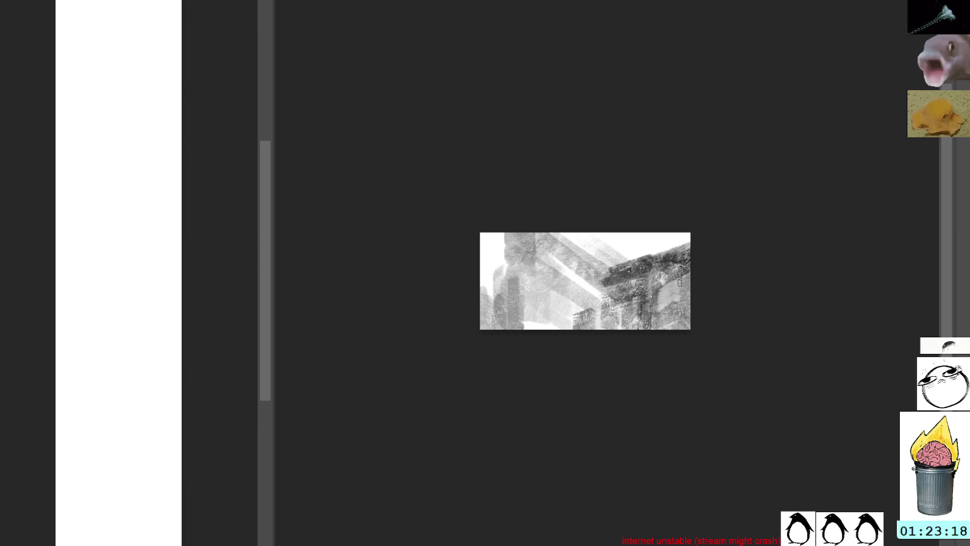